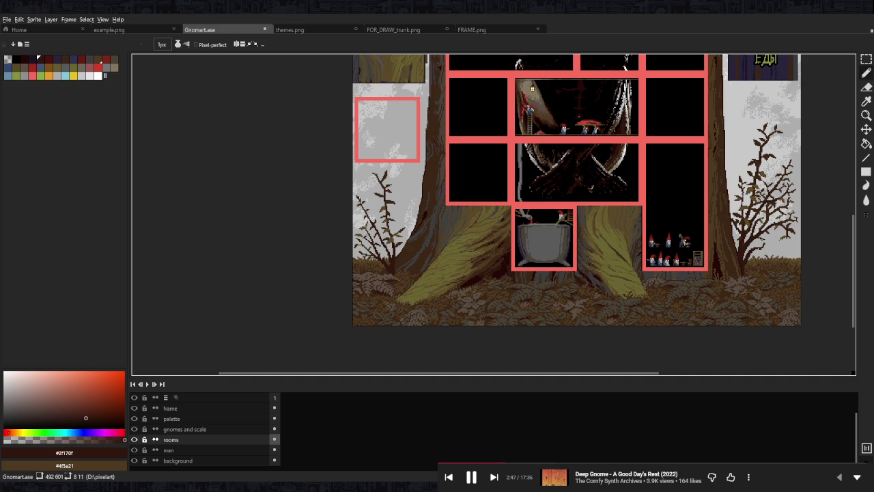
Zoom into the cauldron, pick its purple outline colour, and paint purple under the right foot.
scroll(655, 240, "up", 2)
scroll(561, 232, "up", 2)
scroll(525, 242, "up", 2)
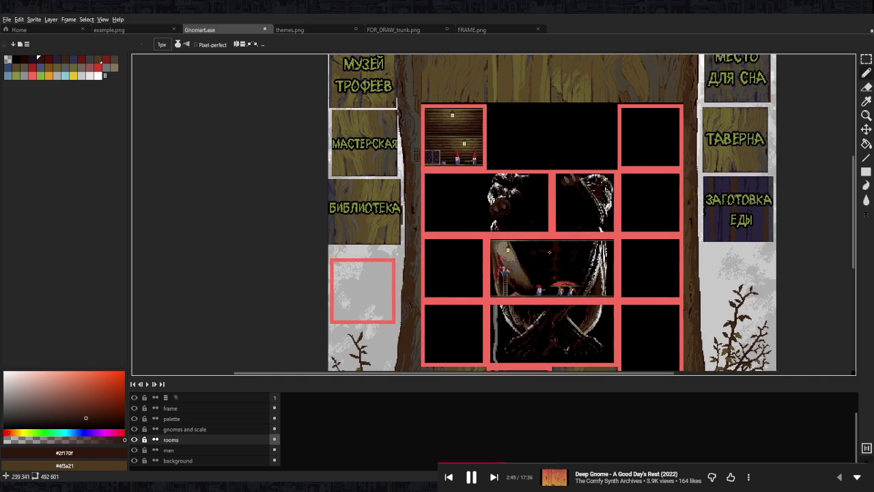
scroll(526, 243, "down", 4)
scroll(504, 264, "up", 2)
scroll(516, 290, "down", 2)
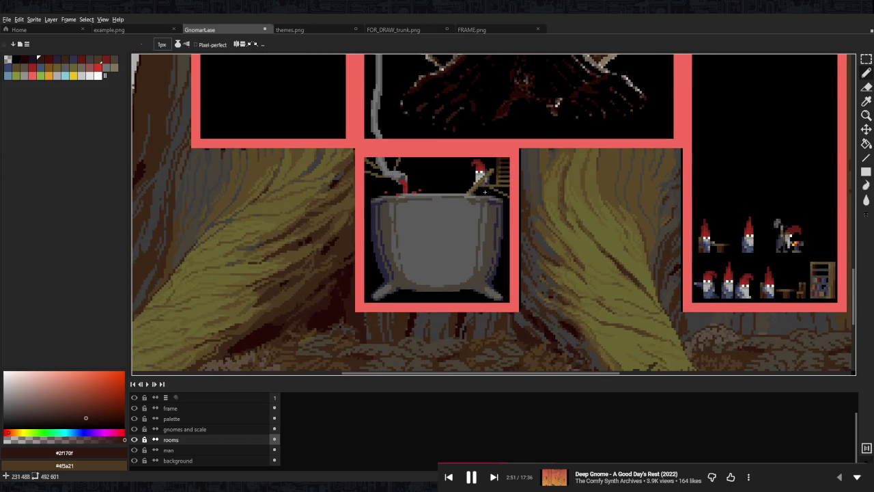
scroll(463, 263, "up", 3)
left_click(519, 328, "alt")
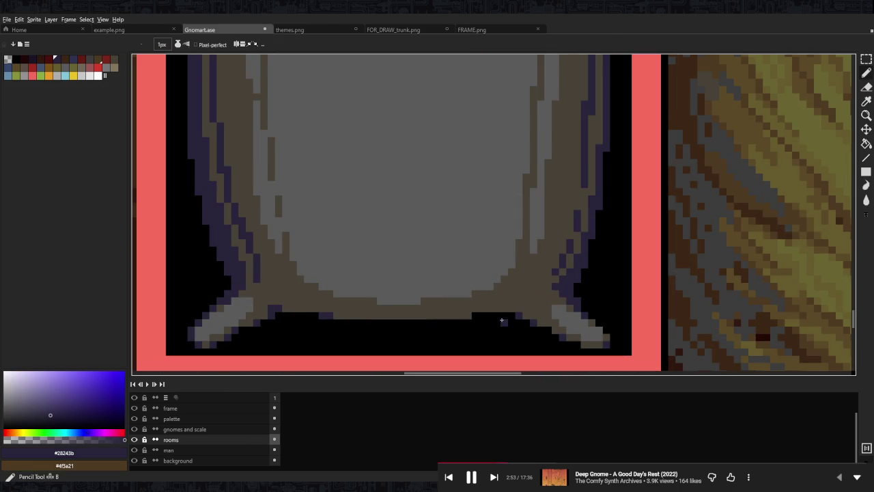
mouse_move(502, 328)
left_mouse_down()
mouse_move(505, 338)
mouse_move(526, 340)
left_mouse_up()
Erase stray pixels and add purple pixels at the cauldron's lower-left leg.
key("e")
left_click_drag(364, 272, 486, 238)
key("b")
mouse_move(400, 293)
left_mouse_down()
mouse_move(385, 301)
mouse_move(401, 310)
left_mouse_up()
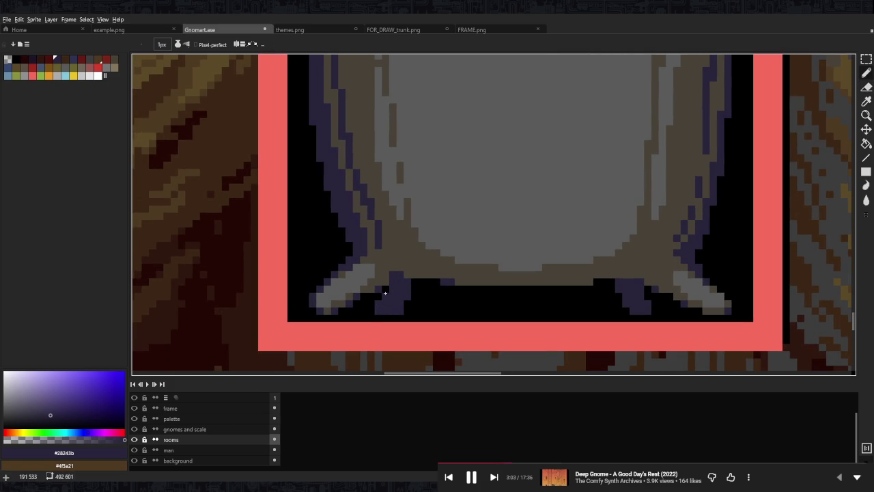
Pan across the cauldron room and select dark brown #4f3a21 as the drawing colour.
scroll(387, 292, "down", 3)
scroll(504, 246, "down", 3)
scroll(505, 247, "up", 2)
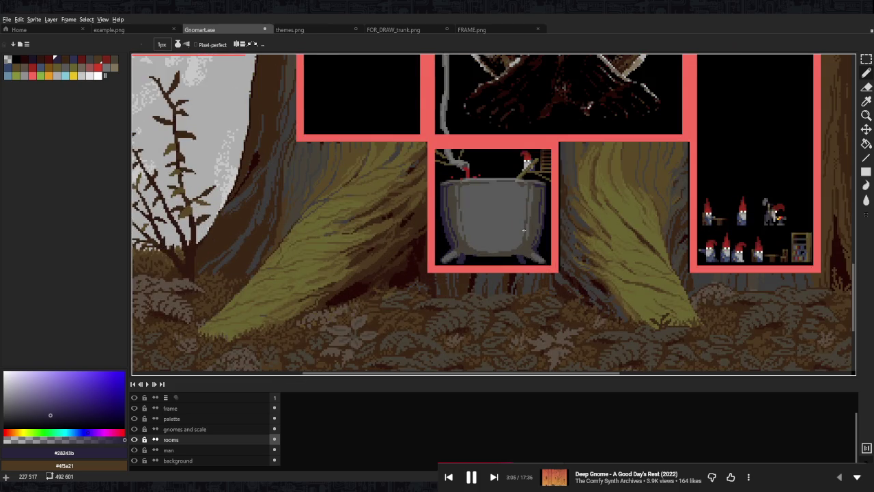
scroll(504, 246, "up", 2)
left_click_drag(536, 216, 503, 279)
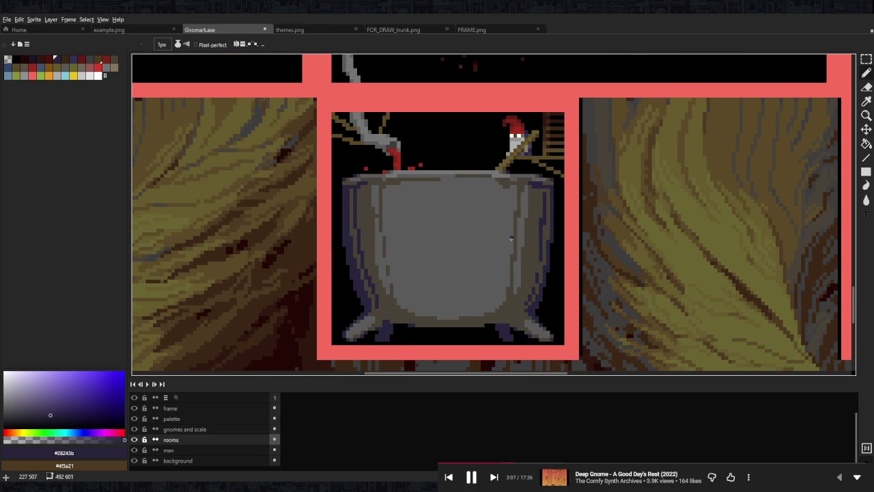
scroll(521, 235, "up", 1)
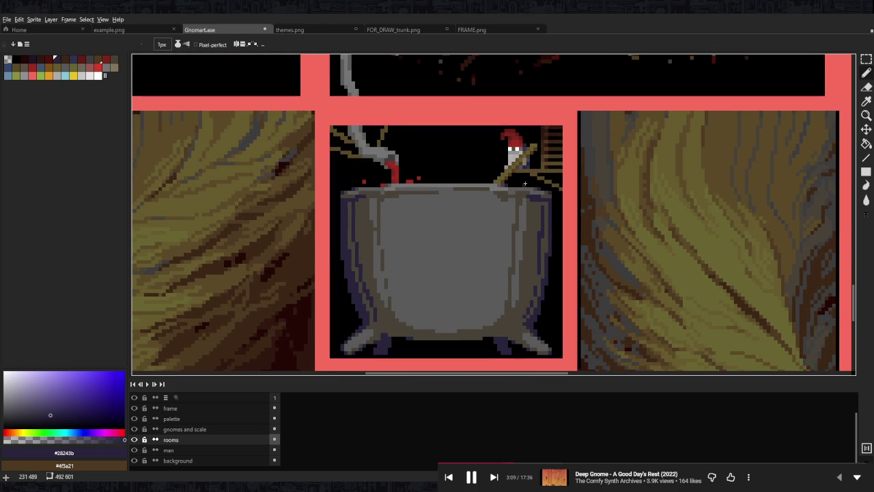
scroll(531, 188, "up", 1)
scroll(505, 191, "up", 3)
scroll(465, 191, "down", 2)
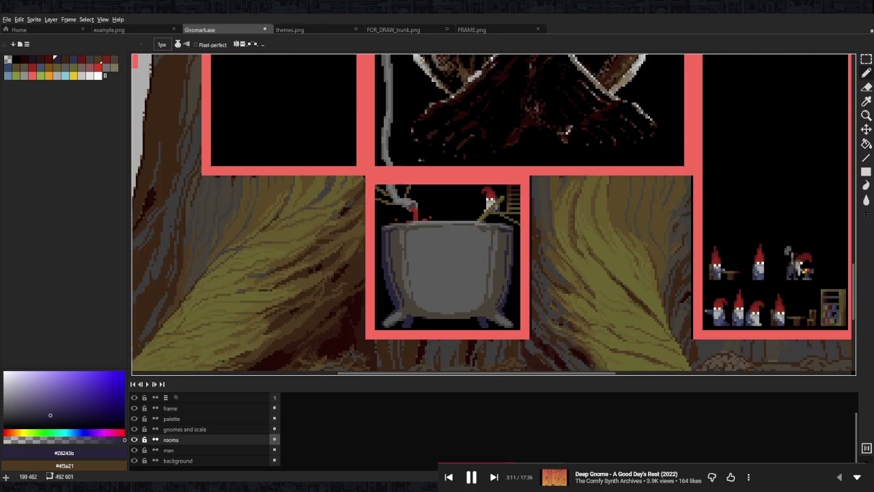
scroll(412, 186, "up", 5)
scroll(412, 186, "up", 1)
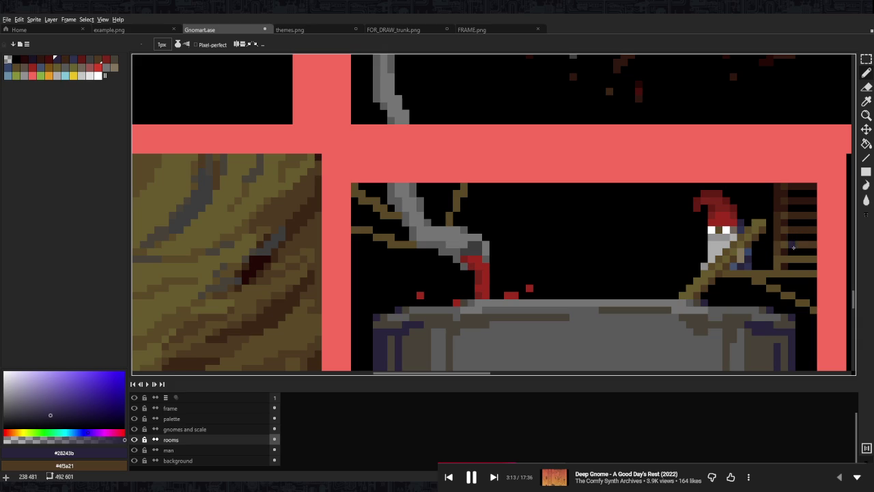
left_click(565, 243, "alt")
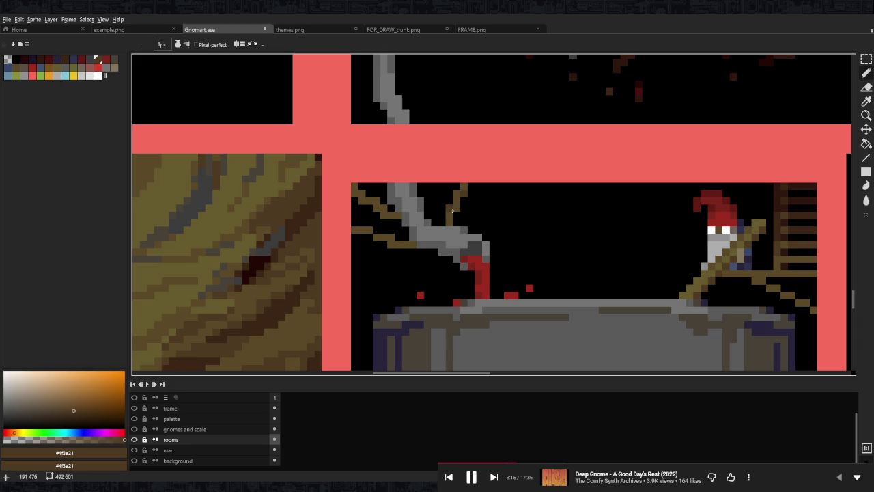
Select the darker brown #3d2716 and zoom around the cauldron.
left_click(800, 226, "alt")
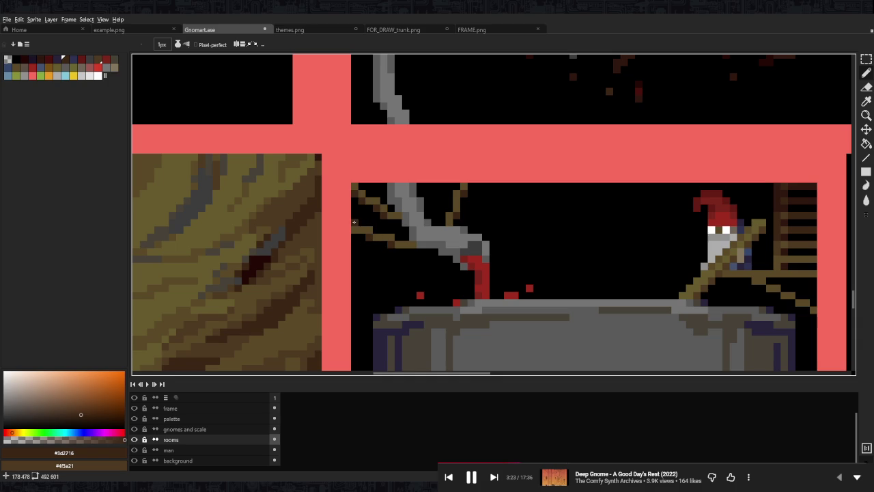
scroll(354, 222, "down", 2)
scroll(354, 222, "down", 2)
scroll(708, 242, "up", 2)
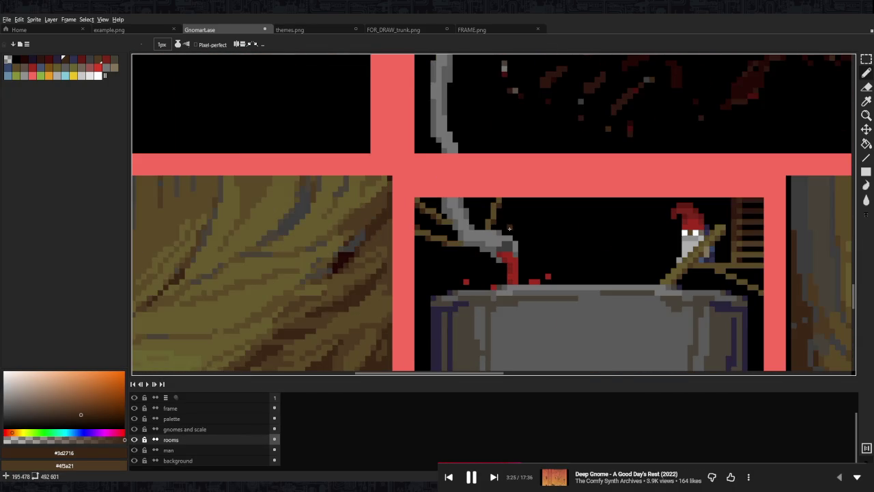
scroll(708, 243, "up", 2)
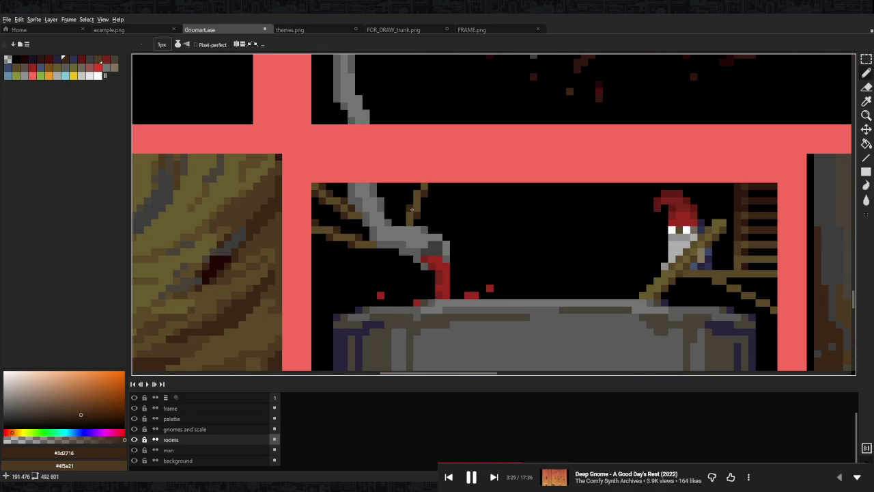
scroll(401, 223, "down", 3)
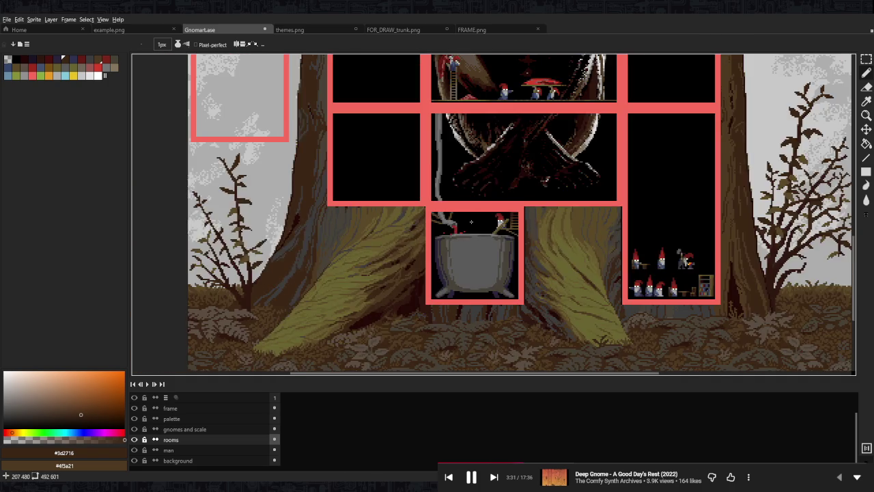
scroll(474, 222, "down", 2)
scroll(487, 222, "up", 2)
scroll(478, 256, "up", 1)
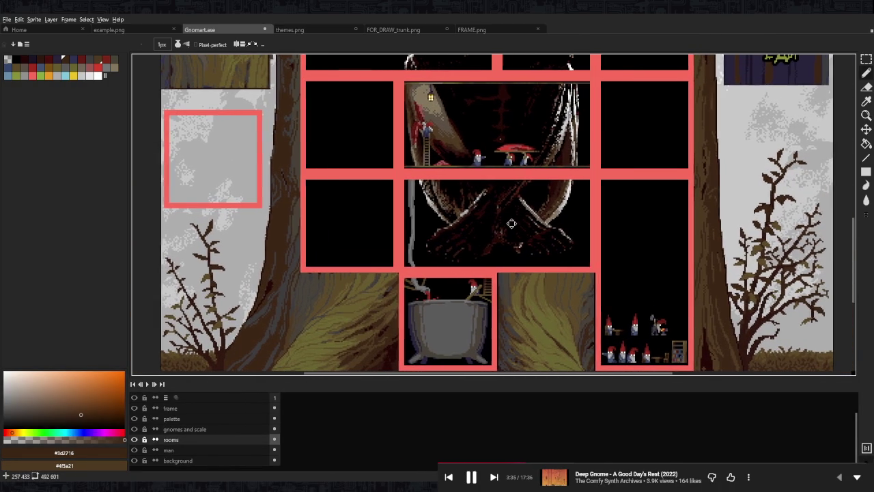
scroll(431, 300, "up", 2)
Eyedrop grey #757575 from the cauldron and return to the Pencil.
key("i")
left_click(435, 295)
key("b")
scroll(437, 298, "down", 3)
scroll(471, 301, "up", 2)
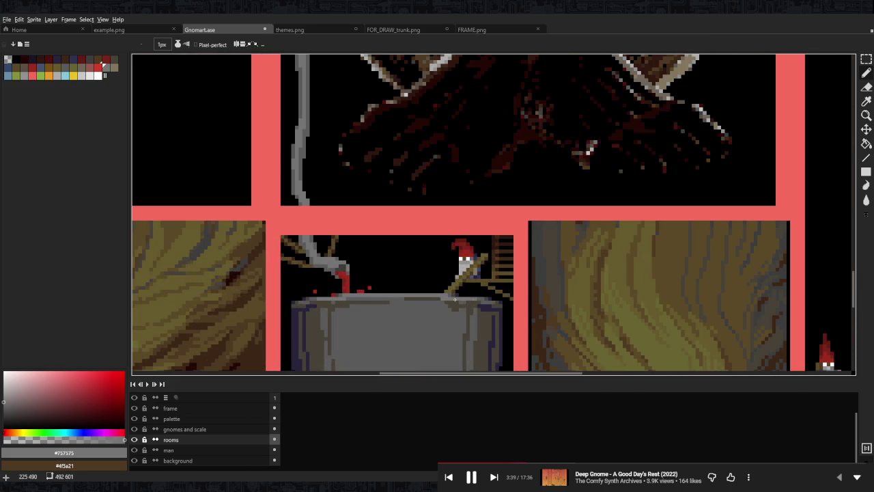
scroll(472, 301, "down", 3)
scroll(472, 307, "up", 3)
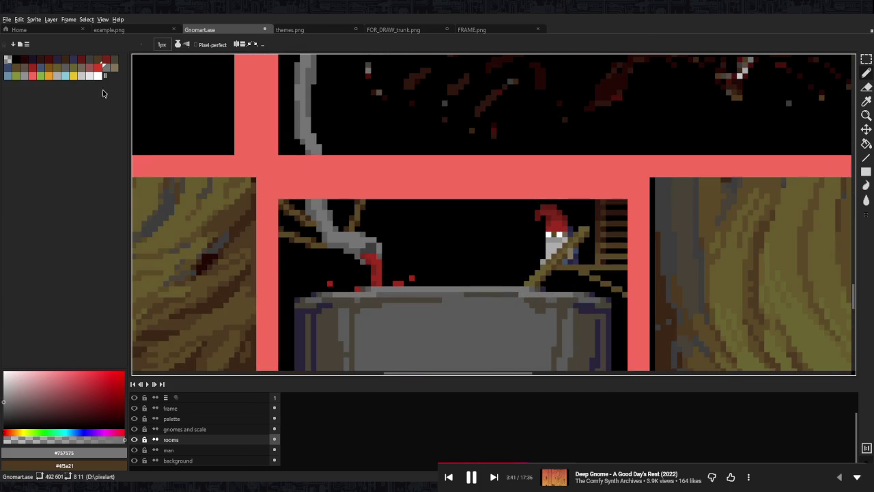
scroll(390, 229, "up", 1)
Draw light-grey highlights along the cauldron rim and upper body.
left_click_drag(367, 292, 510, 291)
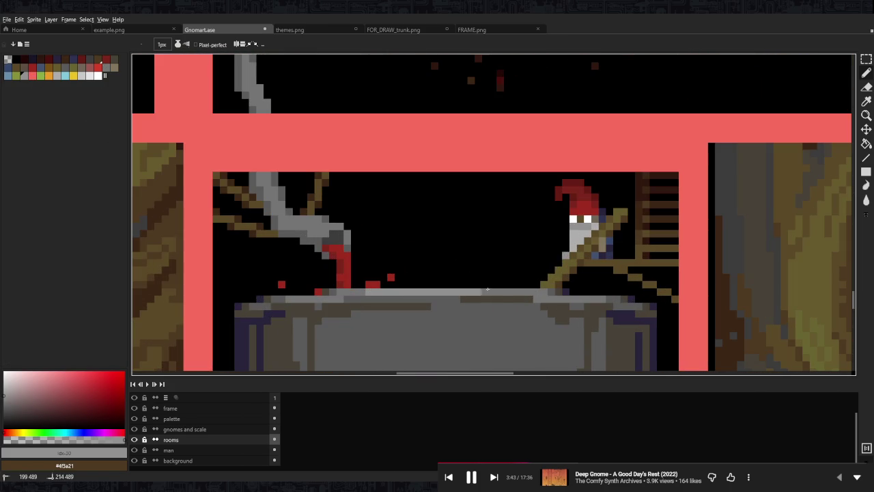
scroll(511, 292, "down", 4)
scroll(465, 276, "up", 4)
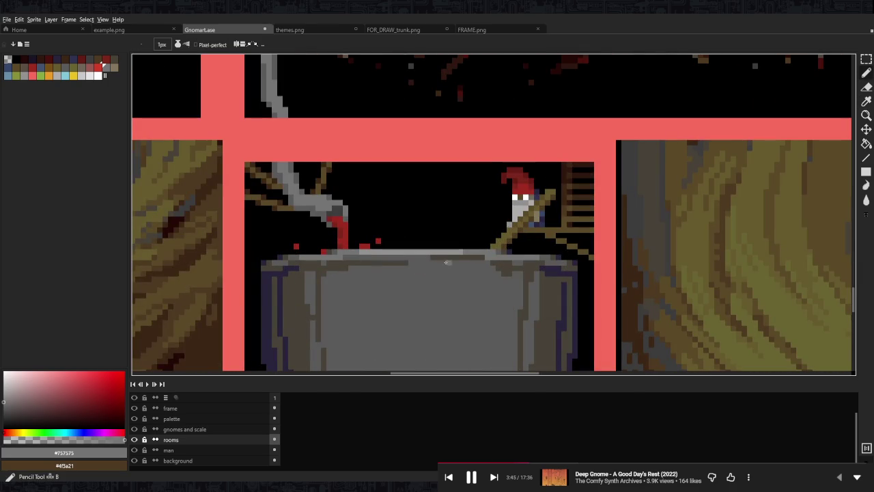
mouse_move(378, 273)
left_mouse_down()
mouse_move(446, 273)
mouse_move(382, 302)
mouse_move(434, 319)
mouse_move(410, 333)
mouse_move(480, 318)
mouse_move(415, 303)
mouse_move(496, 296)
mouse_move(444, 291)
mouse_move(482, 270)
mouse_move(381, 269)
left_mouse_up()
mouse_move(381, 268)
left_mouse_down()
mouse_move(460, 273)
mouse_move(329, 279)
mouse_move(383, 293)
mouse_move(356, 297)
left_mouse_up()
scroll(484, 275, "down", 5)
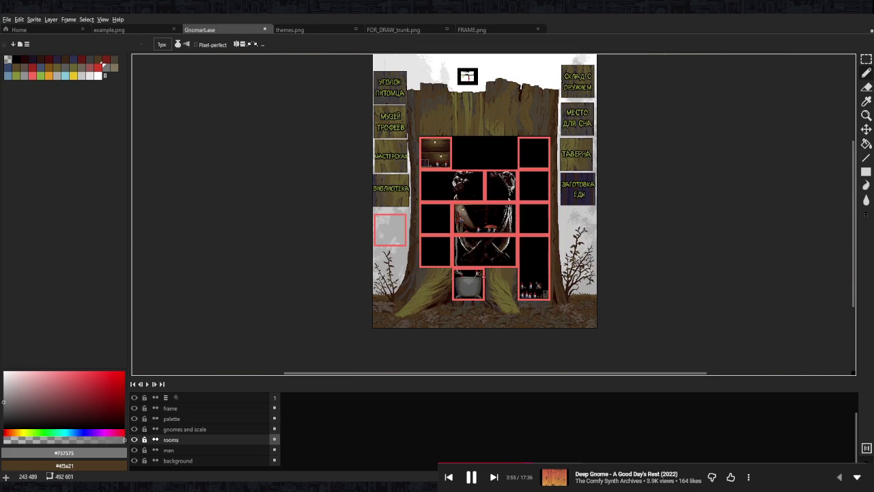
Tone down the cauldron's top highlight with a darker grey stroke.
scroll(474, 284, "up", 5)
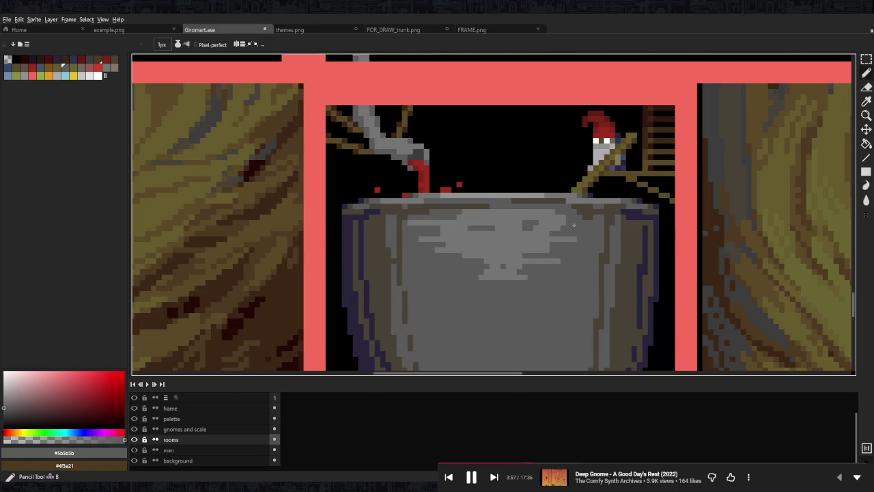
mouse_move(490, 211)
left_mouse_down()
mouse_move(445, 228)
mouse_move(464, 232)
mouse_move(466, 250)
mouse_move(526, 277)
mouse_move(516, 267)
mouse_move(562, 260)
mouse_move(539, 216)
left_mouse_up()
scroll(560, 234, "down", 2)
scroll(560, 234, "down", 1)
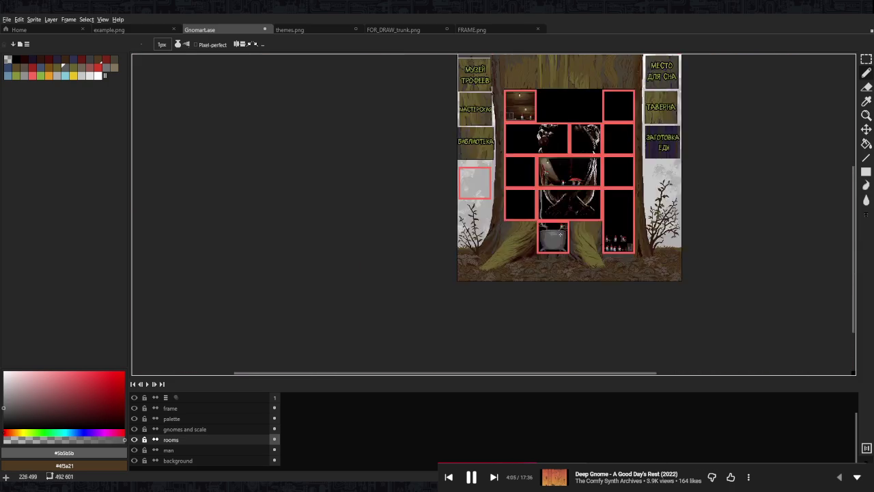
scroll(560, 234, "up", 3)
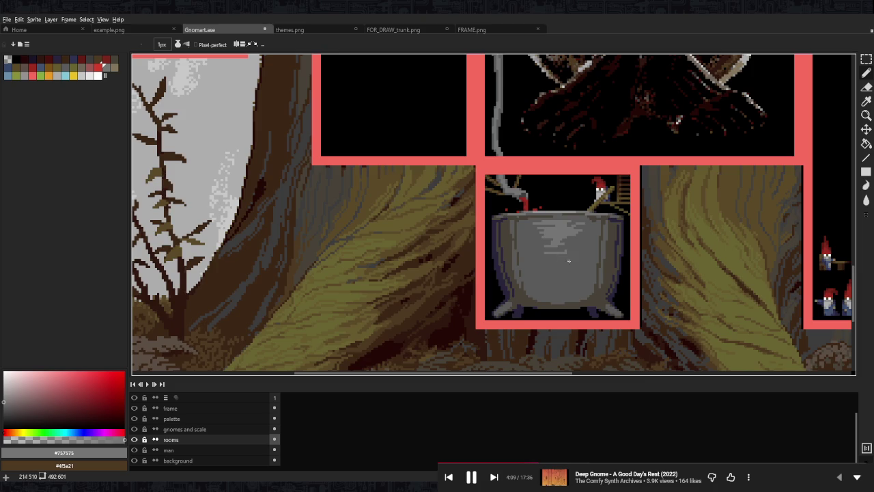
scroll(547, 254, "down", 3)
scroll(587, 262, "up", 1)
scroll(577, 258, "up", 1)
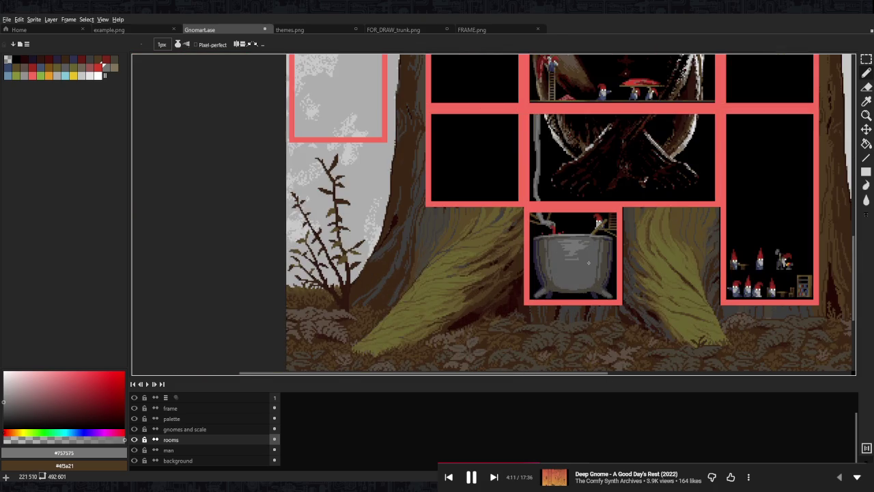
scroll(564, 251, "up", 2)
scroll(553, 246, "up", 1)
Paint light-grey horizontal streaks down the cauldron's middle and up its body.
left_click_drag(553, 245, 551, 316)
scroll(565, 322, "down", 4)
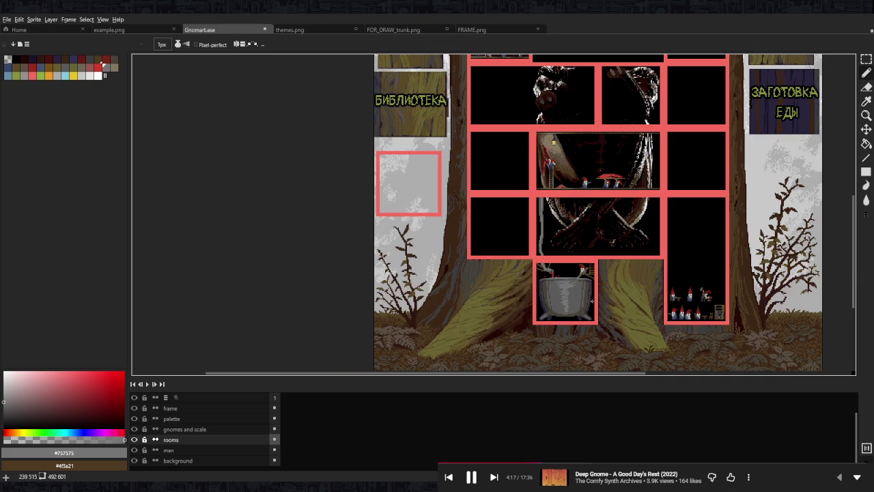
scroll(596, 303, "down", 2)
scroll(603, 304, "up", 5)
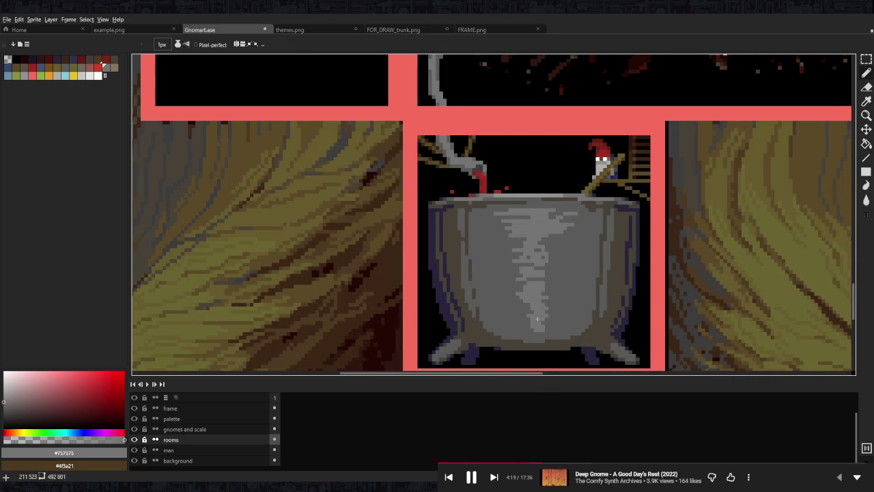
mouse_move(491, 308)
left_mouse_down()
mouse_move(582, 308)
mouse_move(573, 301)
left_mouse_up()
mouse_move(487, 295)
left_mouse_down()
mouse_move(584, 294)
mouse_move(576, 283)
left_mouse_up()
mouse_move(489, 272)
left_mouse_down()
mouse_move(580, 268)
mouse_move(527, 265)
left_mouse_up()
left_click_drag(472, 254, 558, 251)
left_click_drag(497, 248, 586, 249)
mouse_move(475, 242)
left_mouse_down()
mouse_move(571, 243)
mouse_move(577, 230)
left_mouse_up()
left_click_drag(484, 222, 512, 223)
Break up the highlights with darker grey #5b5b5b strokes across the cauldron.
left_click(593, 217, "alt")
left_click_drag(565, 242, 575, 241)
mouse_move(558, 250)
left_mouse_down()
mouse_move(586, 250)
mouse_move(582, 270)
mouse_move(545, 281)
mouse_move(563, 300)
left_mouse_up()
mouse_move(571, 308)
left_mouse_down()
mouse_move(559, 308)
mouse_move(552, 322)
mouse_move(513, 322)
left_mouse_up()
left_click_drag(509, 319, 479, 292)
left_click_drag(481, 282, 496, 265)
left_click_drag(481, 253, 493, 253)
left_click_drag(473, 247, 497, 244)
left_click_drag(484, 227, 500, 223)
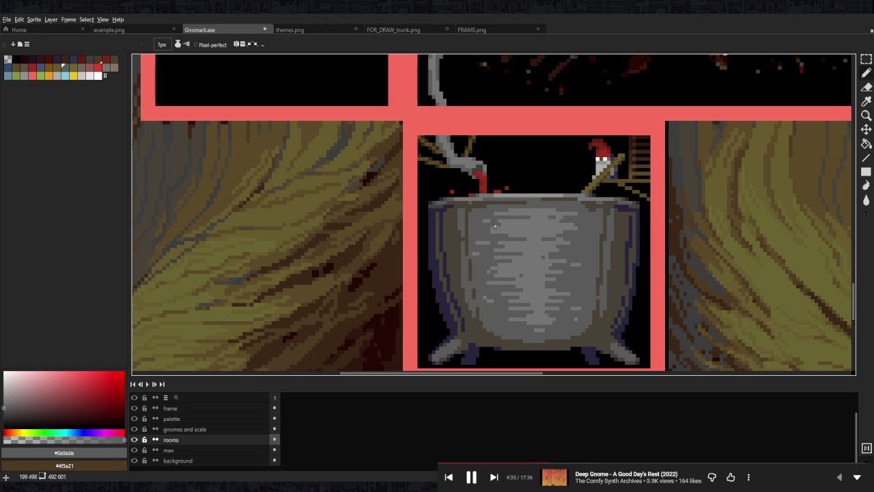
left_click_drag(500, 230, 490, 231)
scroll(498, 273, "down", 5)
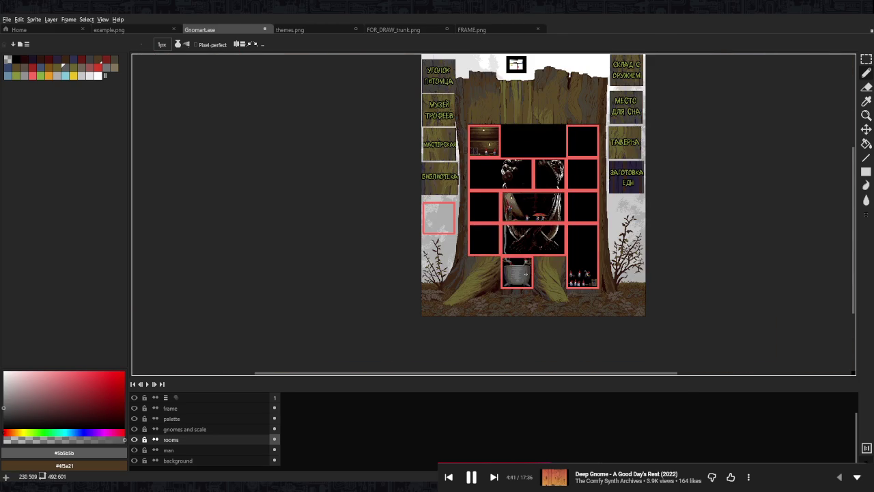
Eyedrop the cauldron's grey as the drawing colour.
scroll(514, 276, "up", 2)
scroll(505, 280, "up", 2)
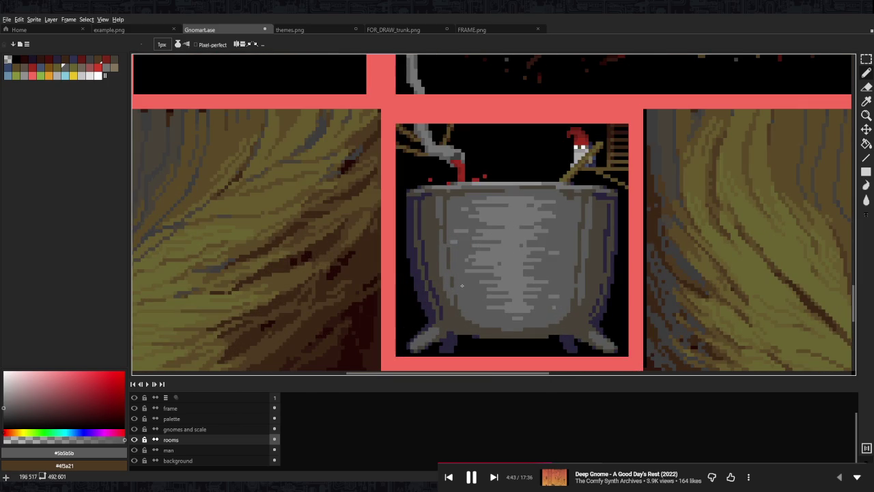
scroll(449, 253, "up", 1)
scroll(449, 252, "up", 1)
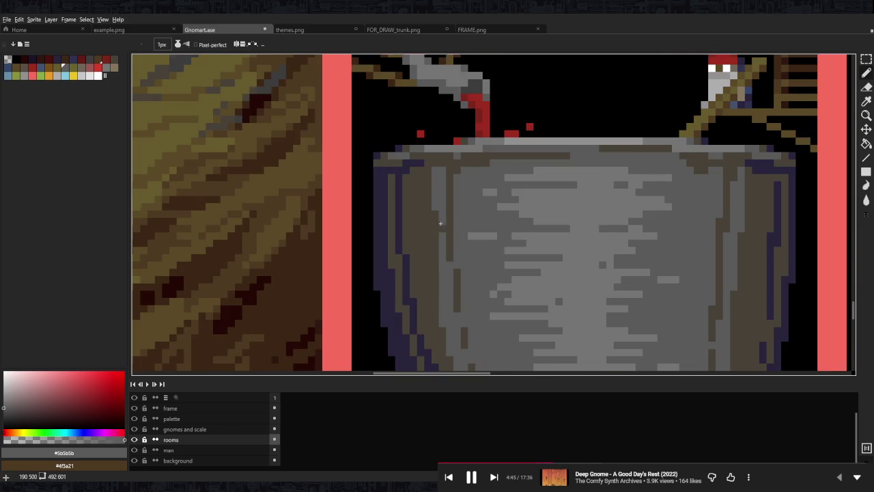
key("alt")
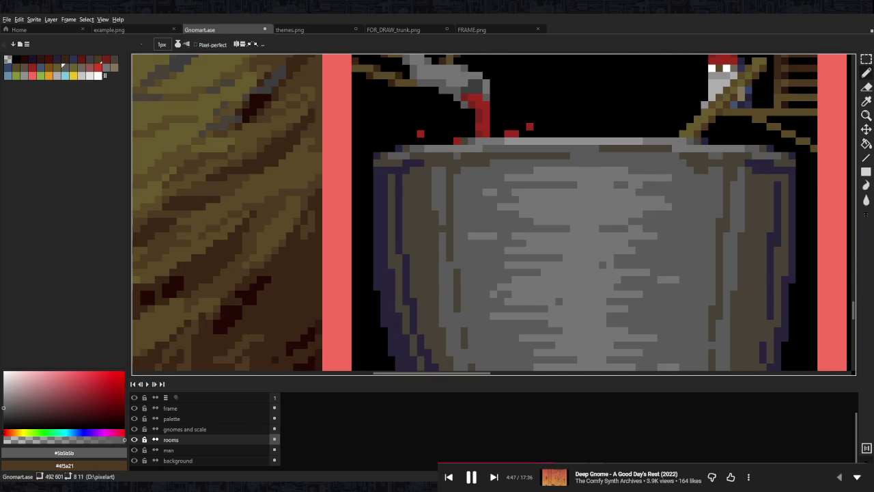
scroll(500, 264, "right", 2)
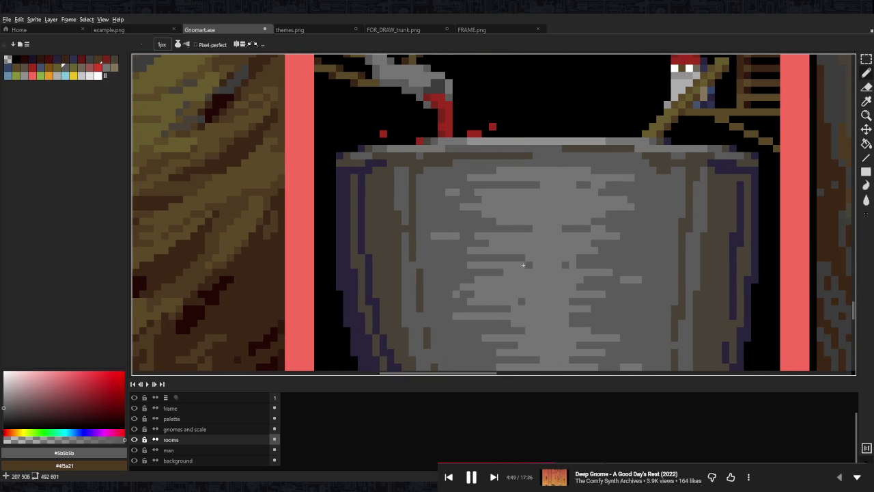
scroll(500, 264, "right", 1)
key("alt")
left_click(500, 264, "alt")
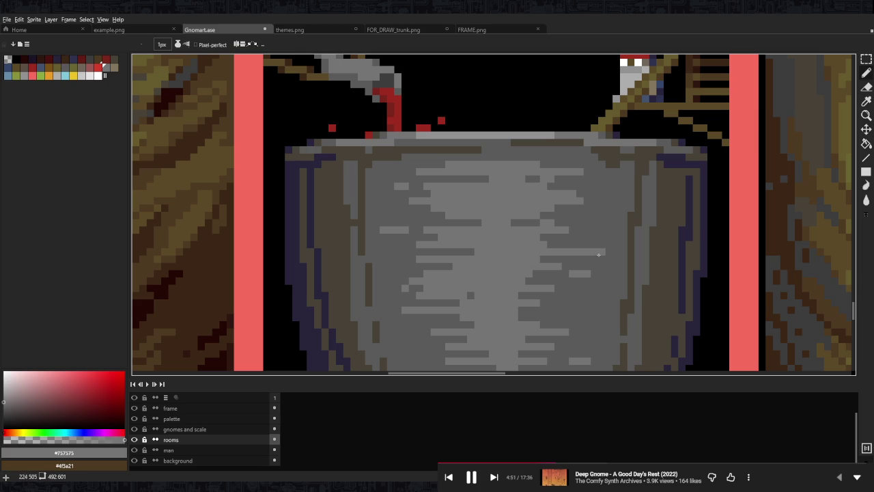
Undo the cauldron texture change to restore flatter shading and save Gnomart.ase.
scroll(550, 237, "down", 4)
scroll(559, 231, "up", 4)
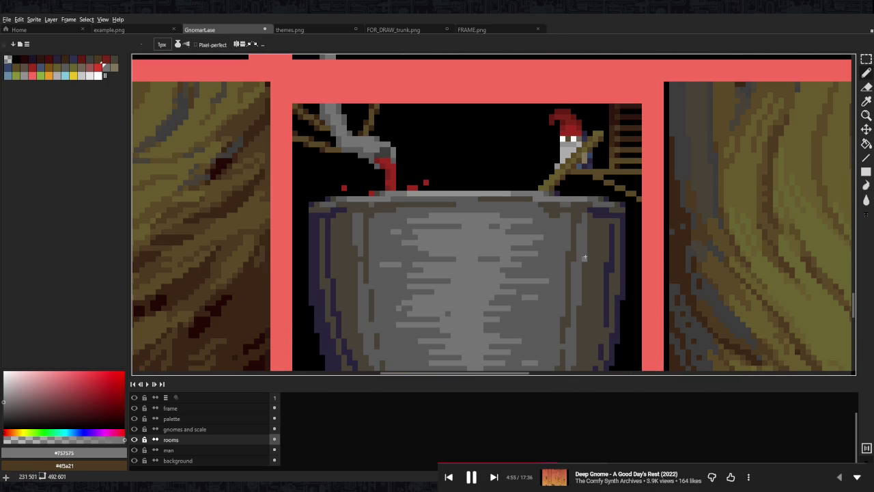
scroll(556, 252, "down", 2)
scroll(559, 249, "right", 1)
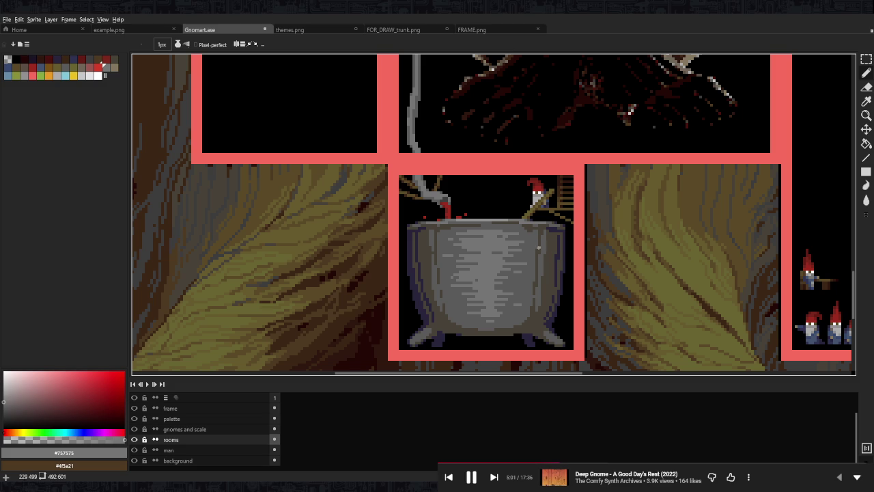
scroll(541, 248, "up", 3)
scroll(541, 248, "up", 1)
scroll(485, 280, "down", 2)
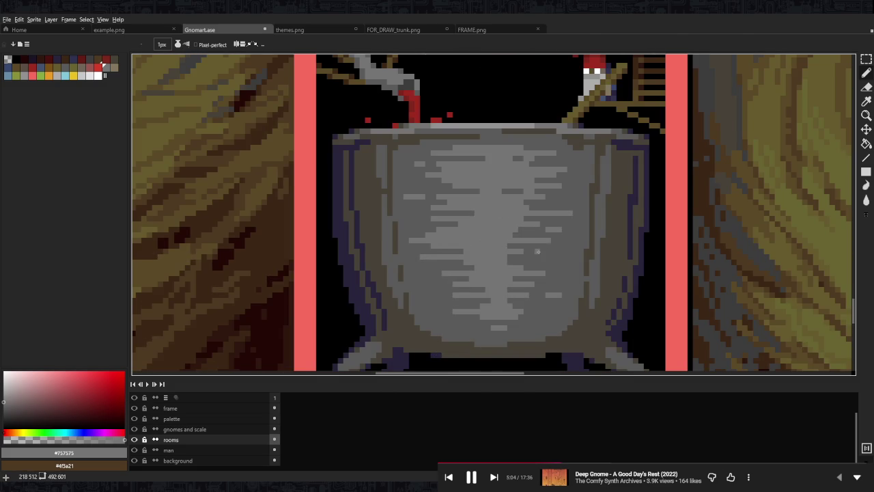
scroll(541, 251, "down", 3)
scroll(509, 293, "up", 3)
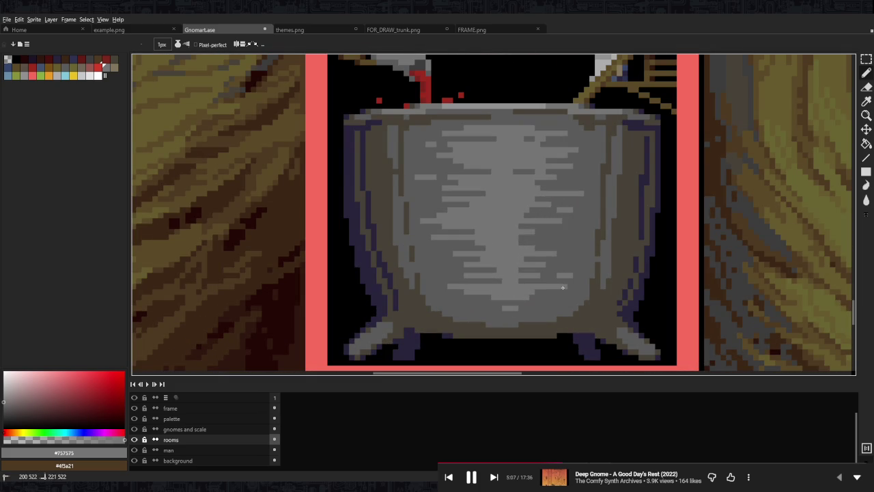
scroll(560, 288, "down", 1)
scroll(560, 287, "down", 4)
scroll(560, 290, "up", 3)
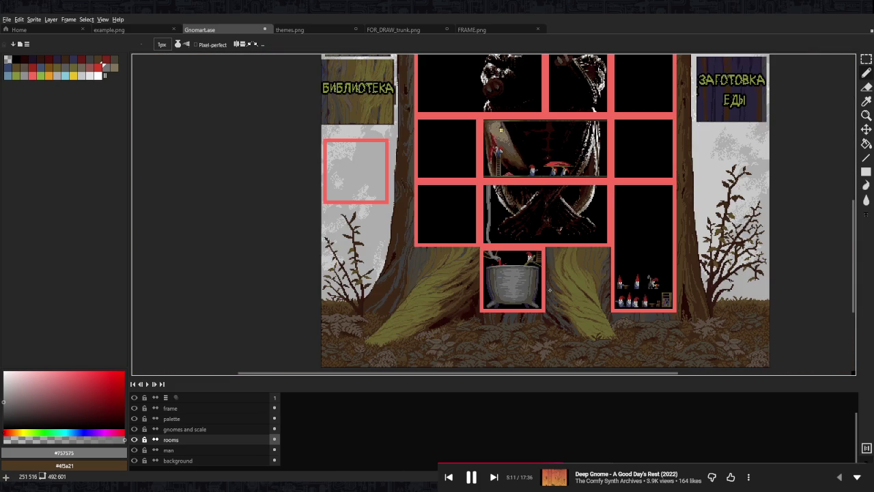
key("ctrl+z")
key("ctrl+s")
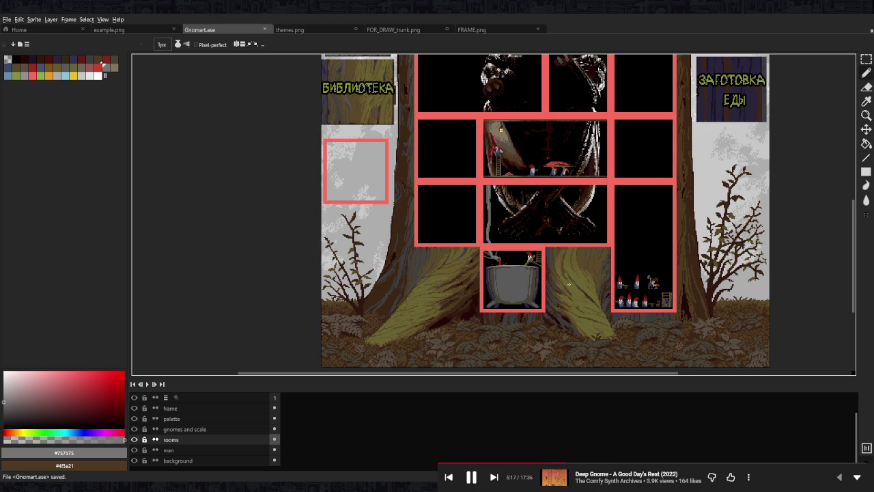
mouse_move(536, 140)
left_mouse_down()
mouse_move(449, 183)
mouse_move(507, 226)
left_mouse_up()
Bring the top-left workshop room into view and switch to the Rectangular Marquee (M).
left_click_drag(502, 190, 501, 286)
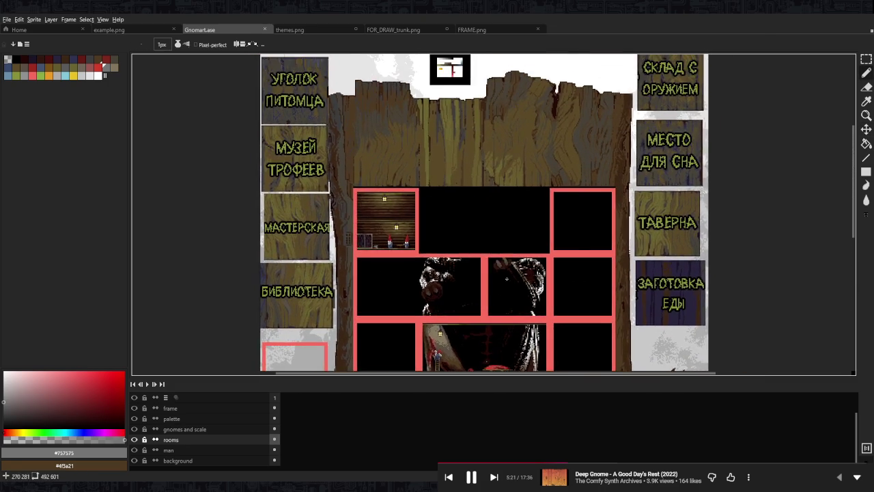
scroll(415, 174, "up", 1)
left_click_drag(414, 174, 488, 218)
scroll(420, 209, "up", 2)
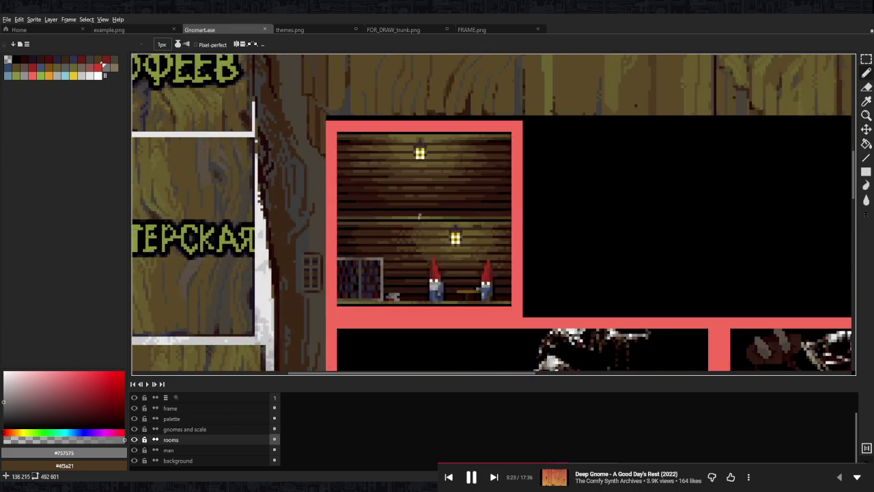
scroll(410, 226, "up", 2)
key("m")
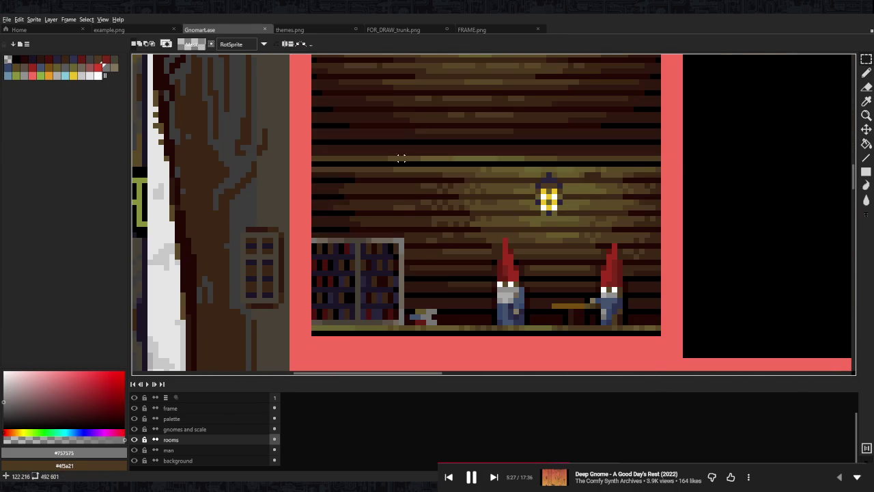
scroll(406, 158, "up", 2)
scroll(399, 166, "down", 1)
scroll(460, 308, "up", 1)
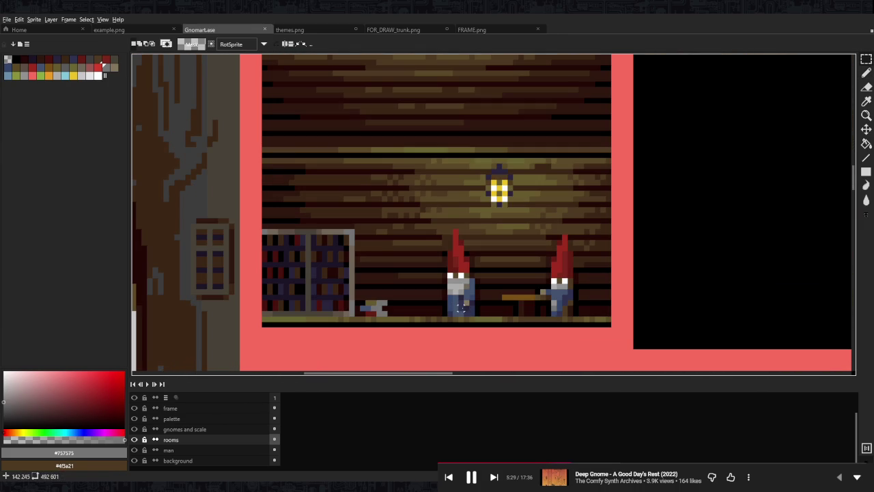
scroll(471, 210, "up", 1)
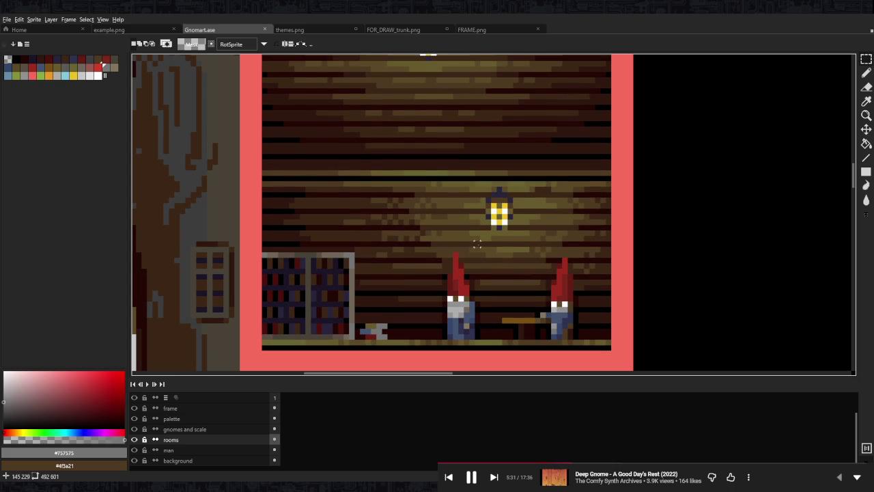
scroll(498, 194, "down", 2)
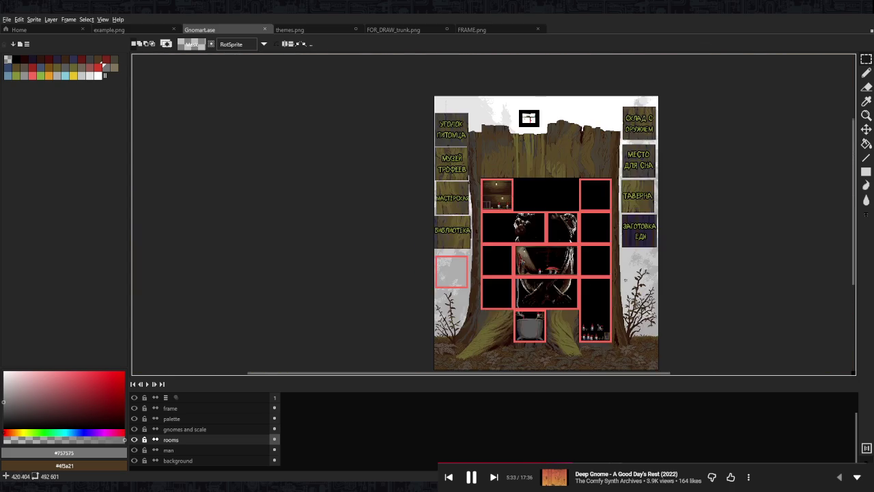
scroll(499, 195, "up", 2)
scroll(502, 195, "up", 1)
scroll(459, 215, "up", 1)
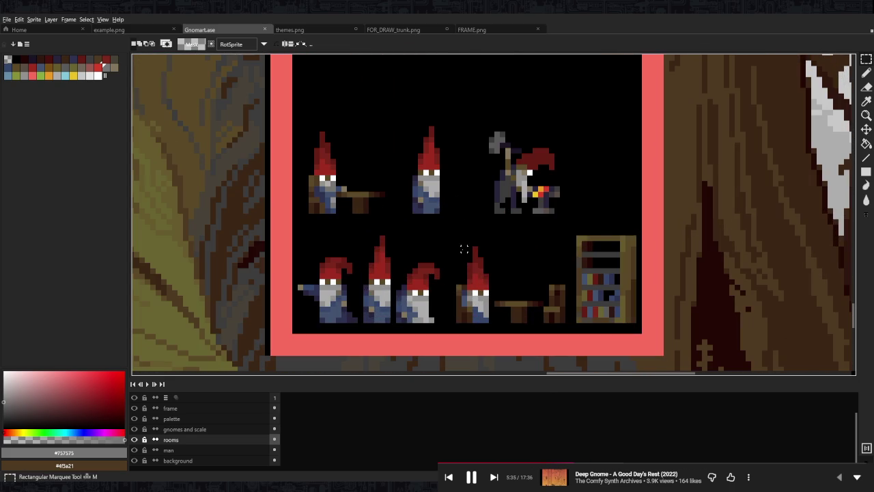
On the 'gnomes and scale' layer, select and copy the seated gnome with its table and chair.
left_click_drag(456, 323, 544, 245)
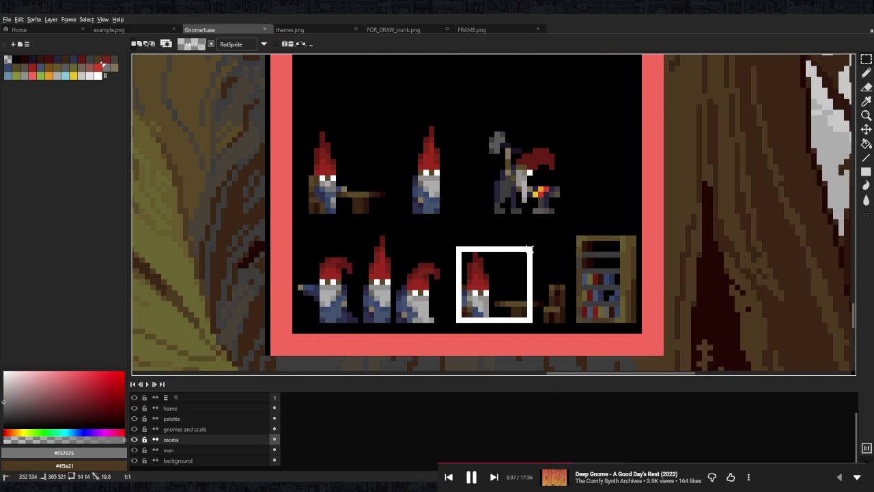
key("ctrl+d")
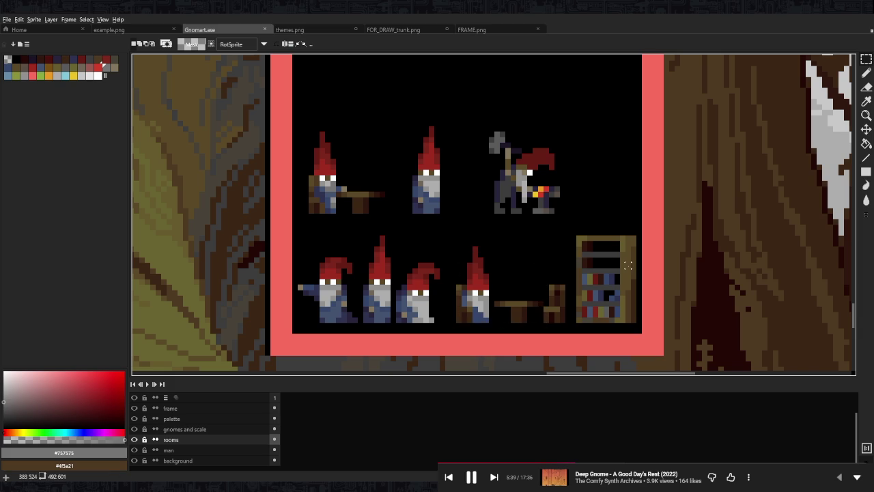
scroll(547, 226, "down", 3)
scroll(492, 191, "up", 3)
scroll(491, 191, "up", 3)
scroll(491, 191, "up", 2)
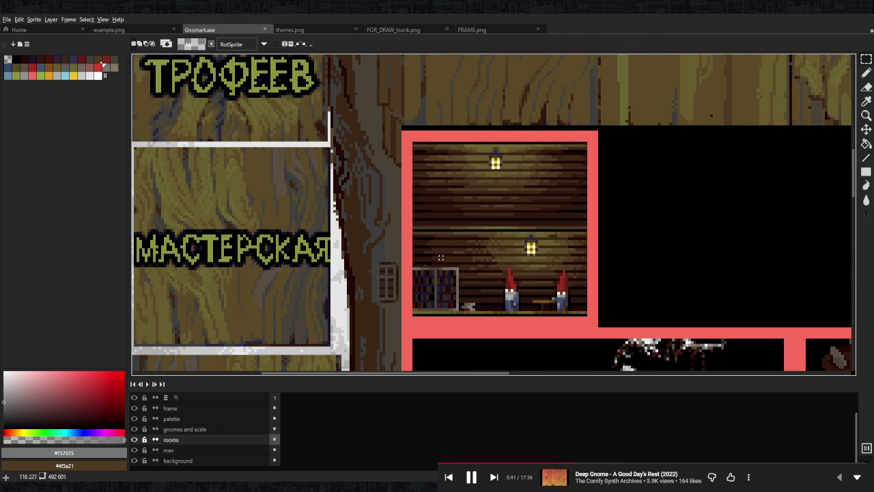
left_click(217, 429)
scroll(589, 250, "down", 5)
scroll(589, 249, "up", 1)
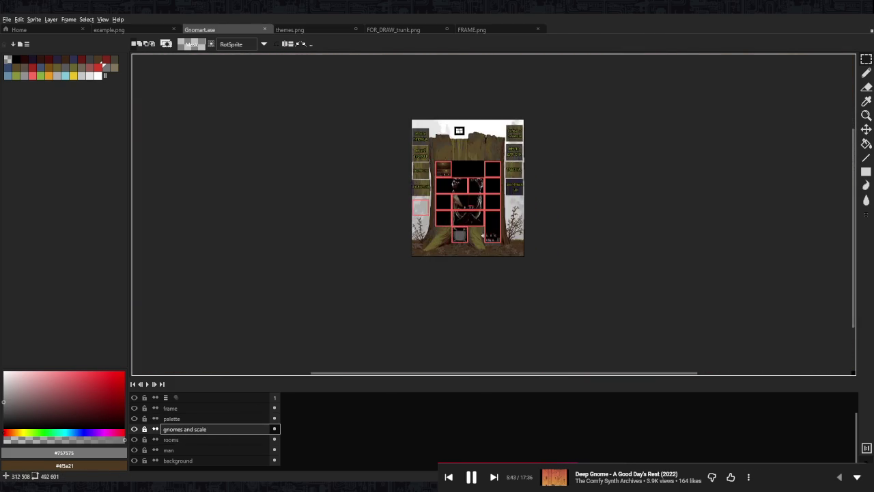
scroll(580, 259, "up", 3)
scroll(498, 288, "up", 2)
left_click_drag(481, 294, 599, 168)
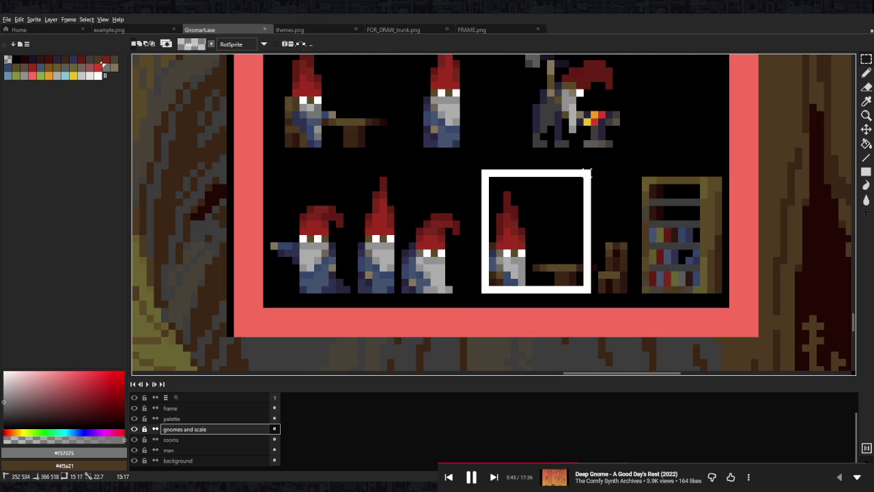
left_click_drag(615, 285, 563, 215)
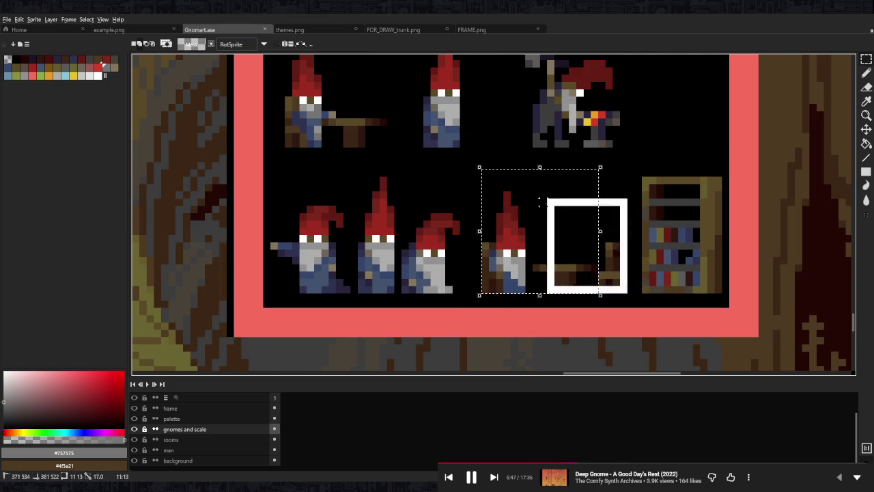
scroll(549, 189, "down", 4)
key("Return")
scroll(519, 116, "up", 1)
scroll(520, 116, "up", 2)
scroll(520, 116, "up", 2)
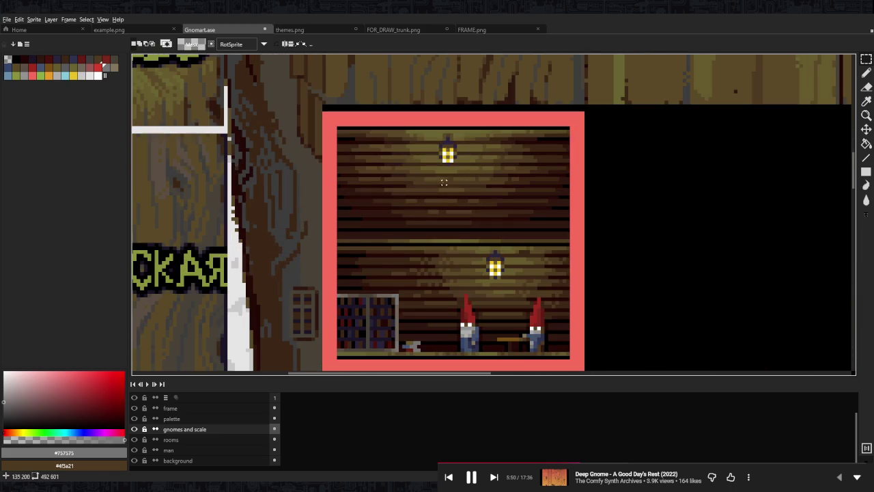
Paste the gnome onto the 'rooms' layer and place it at the room's upper-left.
left_click(225, 440)
left_click_drag(426, 200, 440, 184)
key("ctrl+v")
left_click_drag(511, 239, 415, 211)
scroll(381, 198, "up", 2)
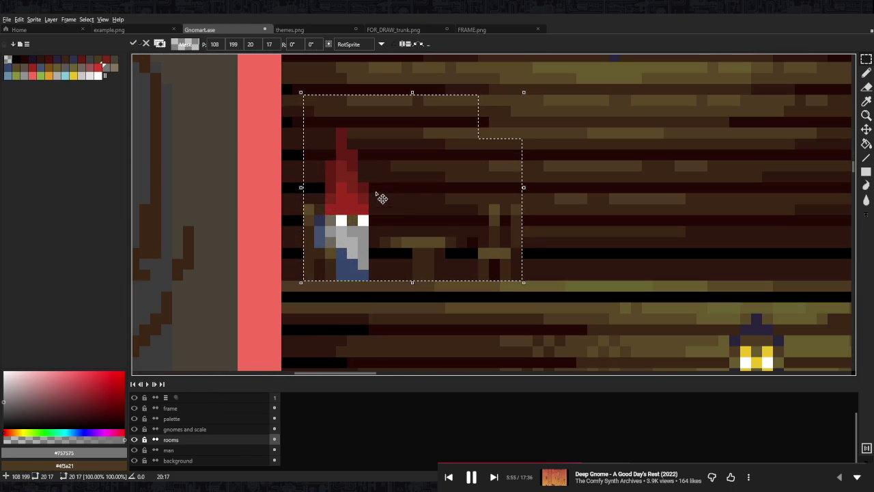
scroll(392, 195, "down", 1)
scroll(418, 190, "down", 4)
scroll(418, 190, "up", 1)
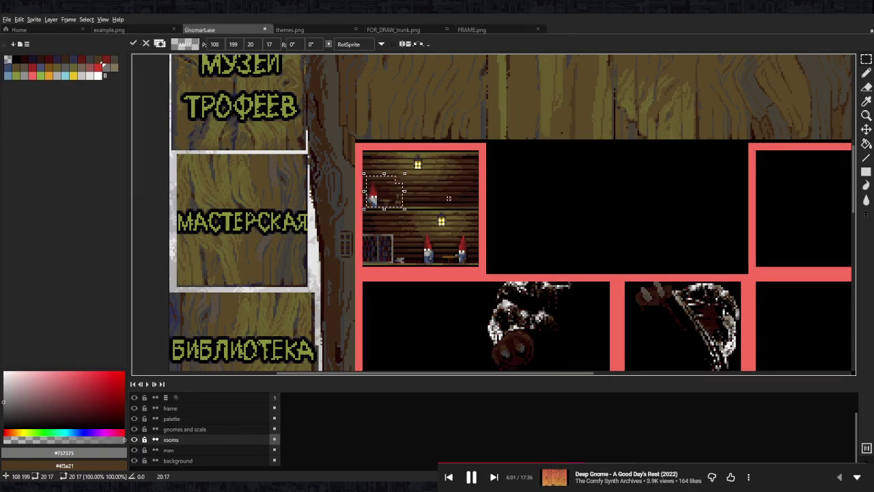
scroll(439, 204, "up", 2)
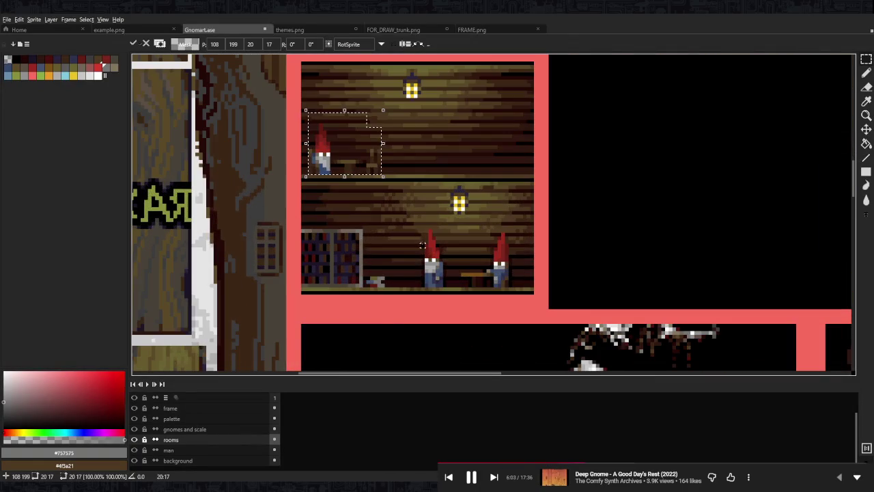
key("Return")
scroll(404, 266, "up", 2)
key("b")
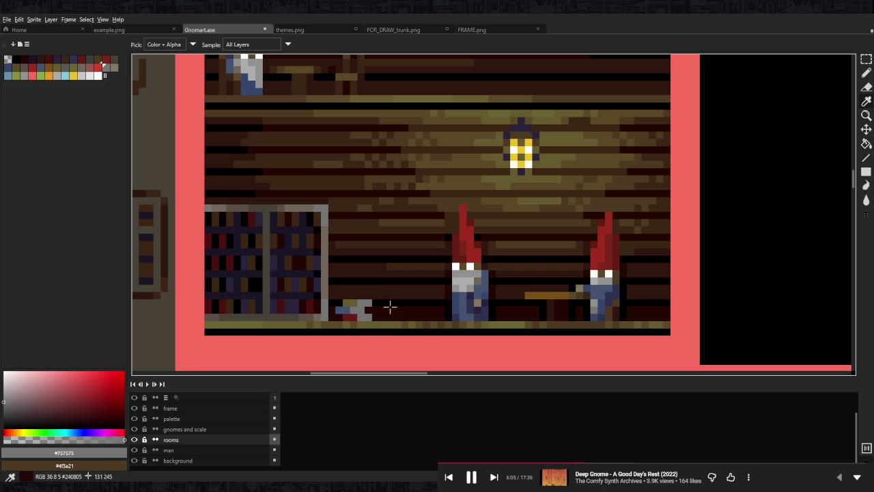
left_click(392, 303, "alt")
mouse_move(383, 319)
left_mouse_down()
mouse_move(385, 205)
mouse_move(414, 202)
mouse_move(432, 234)
left_mouse_up()
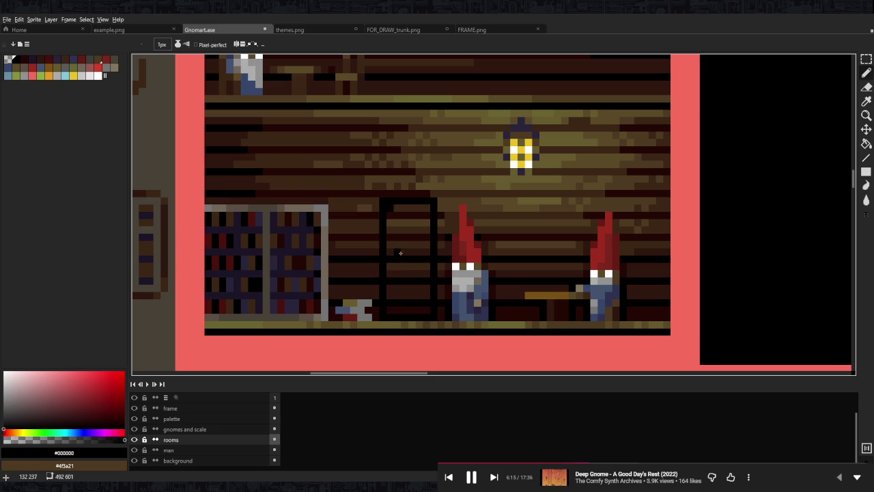
left_click(416, 273, "alt")
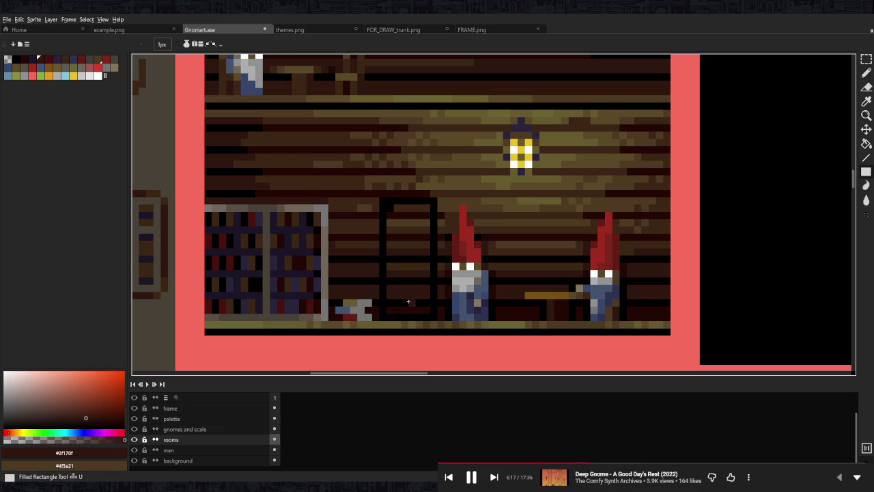
left_click_drag(389, 311, 432, 203)
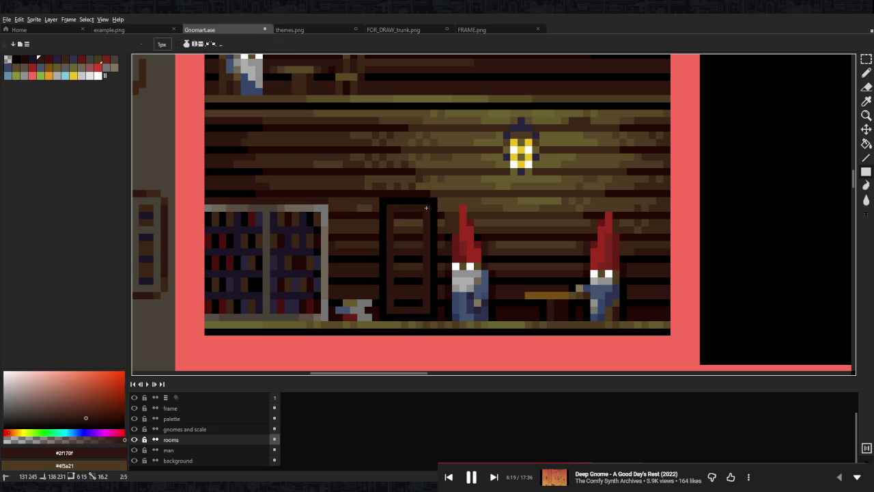
left_click(432, 204, "alt")
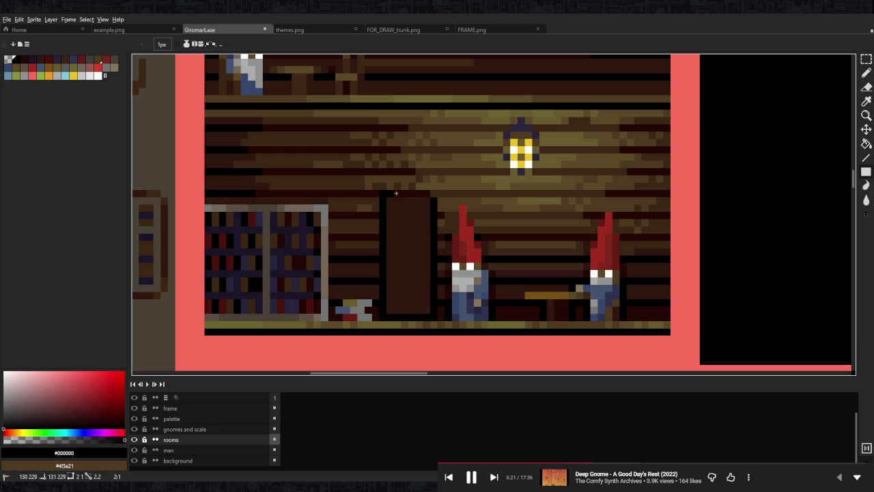
scroll(461, 199, "down", 4)
scroll(460, 199, "down", 1)
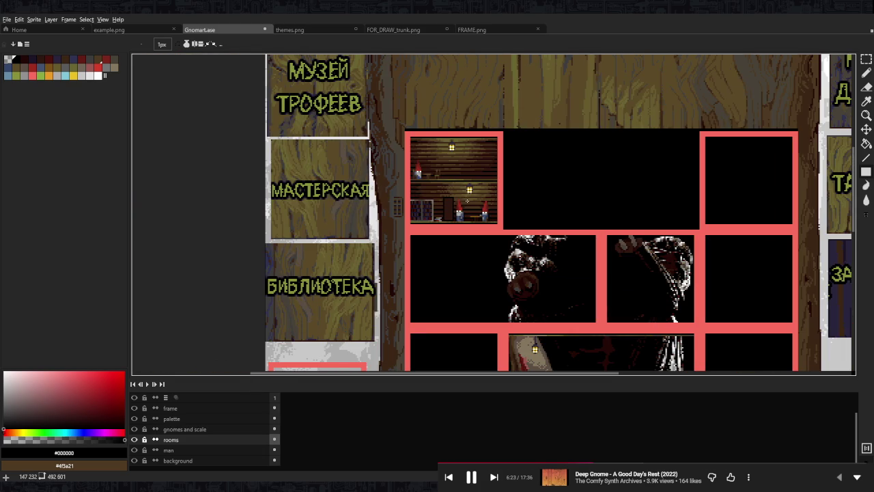
scroll(467, 201, "up", 3)
scroll(467, 201, "up", 2)
left_click(458, 247, "alt")
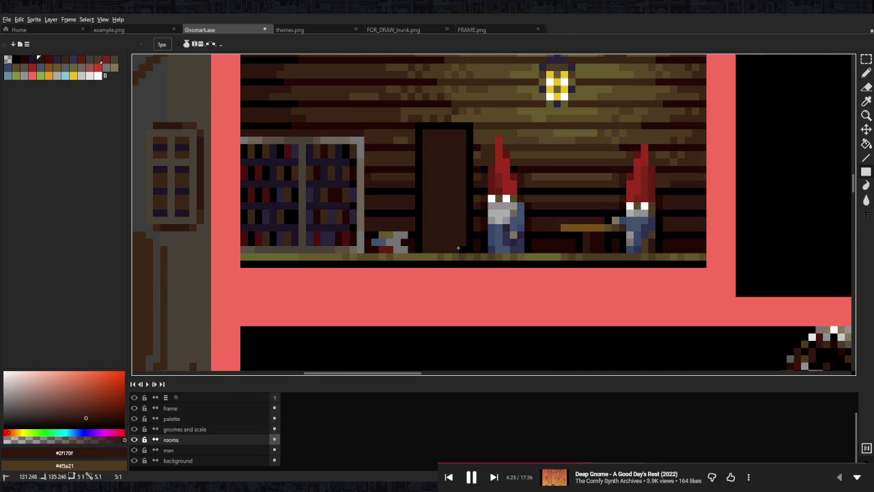
left_click(473, 181, "alt")
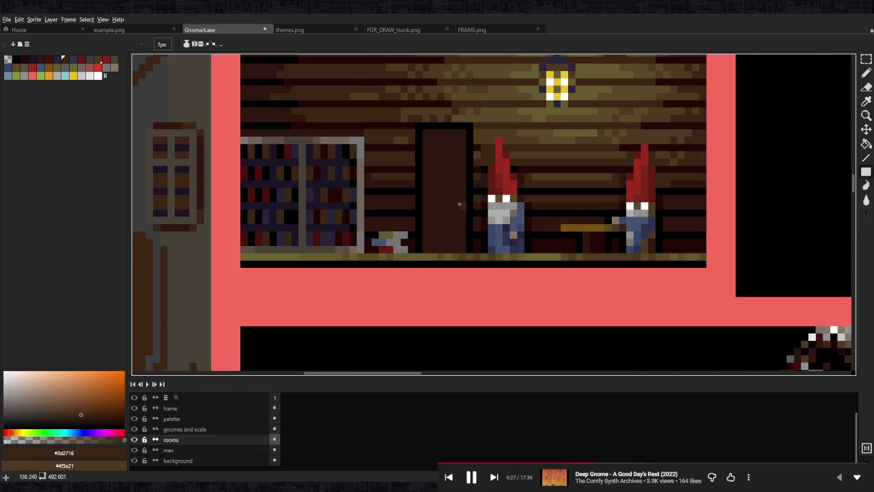
scroll(457, 198, "down", 3)
scroll(457, 198, "down", 1)
scroll(507, 185, "up", 4)
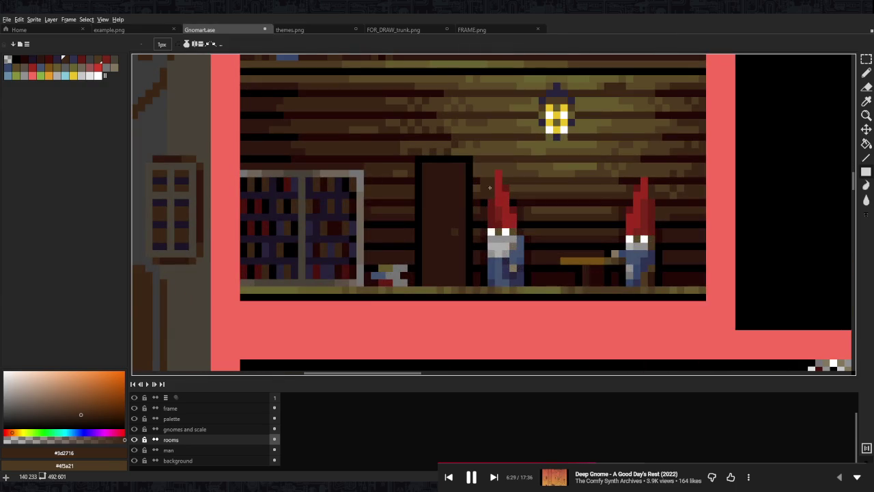
left_click(464, 207, "alt")
scroll(457, 221, "down", 3)
scroll(457, 220, "down", 1)
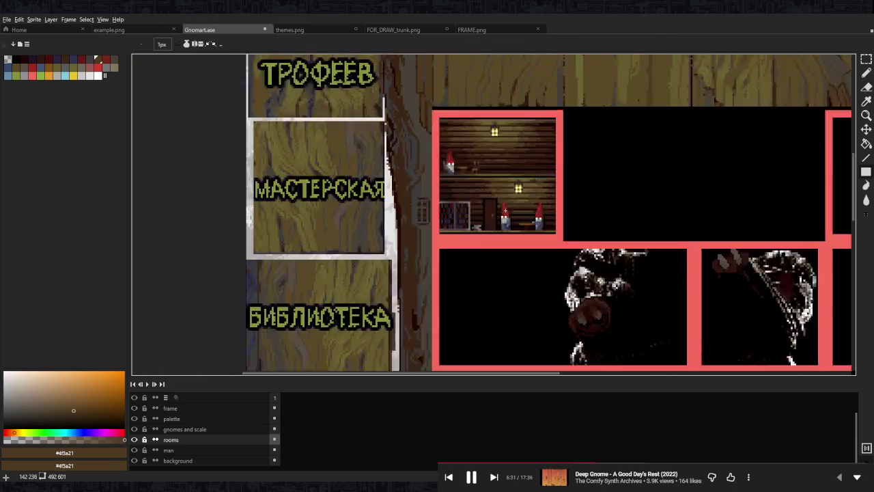
scroll(492, 234, "up", 4)
left_click(493, 233, "alt")
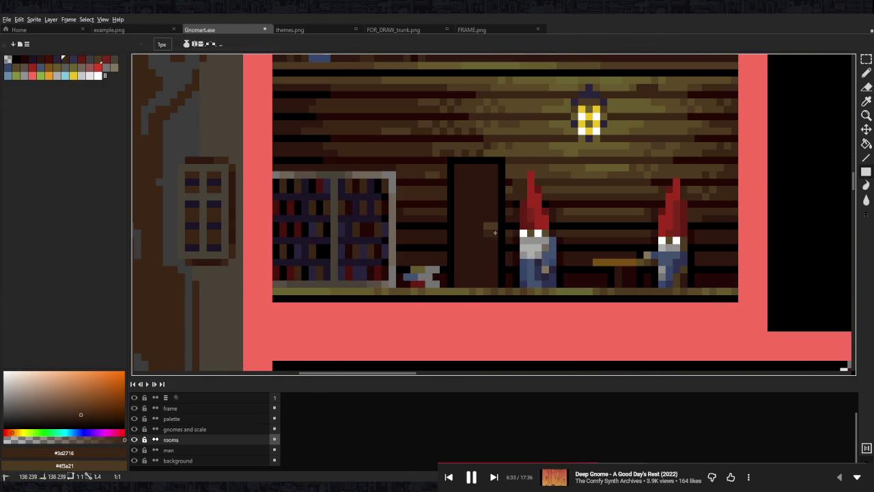
scroll(482, 238, "down", 4)
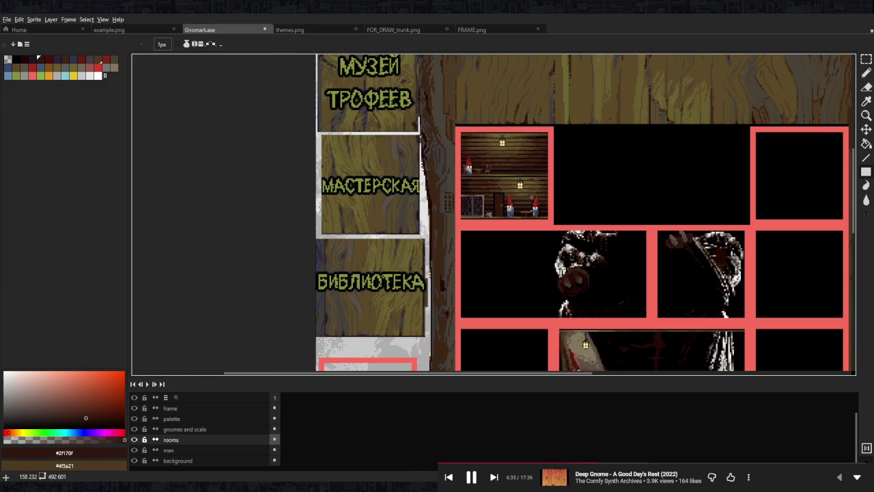
scroll(519, 198, "up", 4)
key("m")
Shift a 2x2 pixel block by the door down and outline the inner door edges in black.
mouse_move(435, 220)
left_mouse_down()
mouse_move(454, 239)
mouse_move(449, 249)
left_mouse_up()
key("Return")
key("b")
scroll(446, 224, "up", 2)
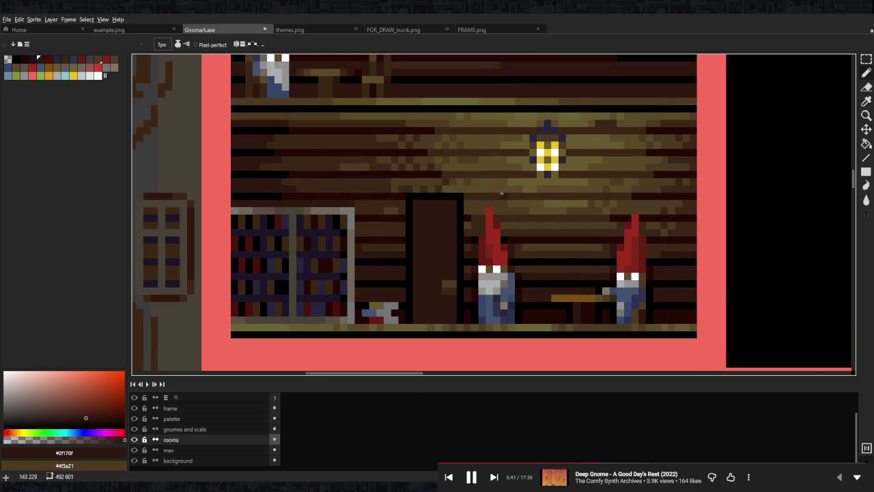
scroll(451, 198, "up", 1)
key("alt")
left_click(461, 198, "alt")
left_click_drag(454, 213, 454, 230)
mouse_move(399, 203)
left_mouse_down()
mouse_move(400, 226)
mouse_move(411, 216)
mouse_move(443, 218)
left_mouse_up()
key("alt")
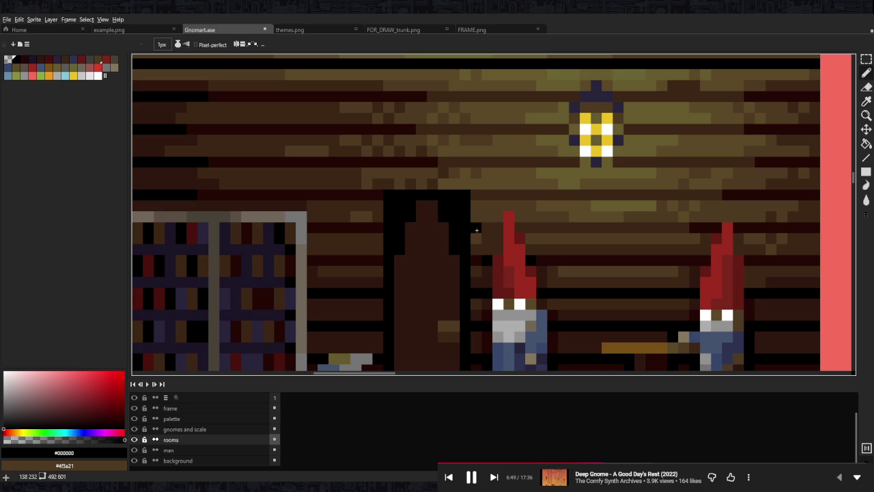
Paint wall browns #4f3a21 and #3d2716 around the door's top corner and doorway.
key("alt")
left_click(478, 205, "alt")
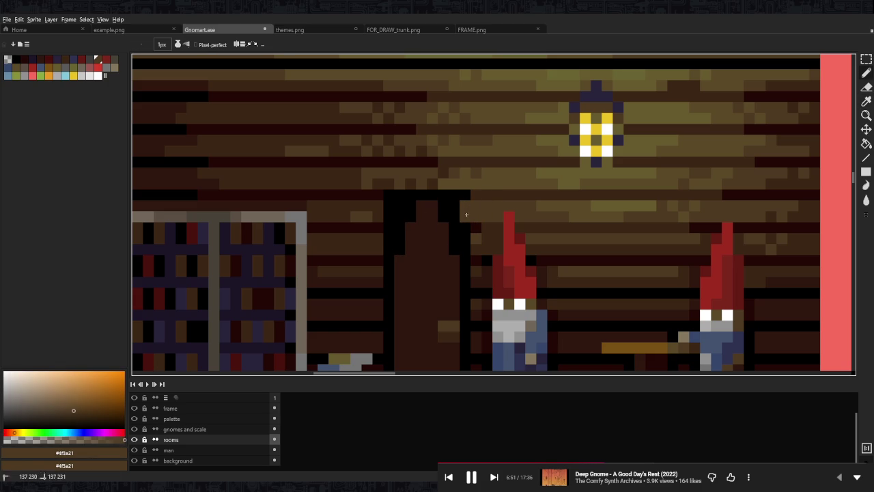
mouse_move(400, 217)
left_mouse_down()
mouse_move(399, 205)
mouse_move(390, 216)
mouse_move(439, 194)
mouse_move(459, 196)
left_mouse_up()
left_click(379, 195, "alt")
left_click(484, 195, "alt")
left_click(400, 218)
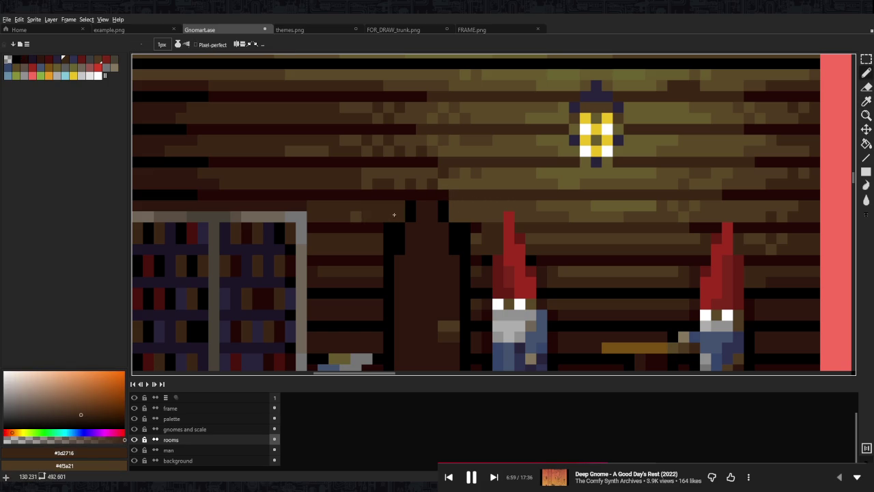
left_click(411, 206)
left_click(390, 250)
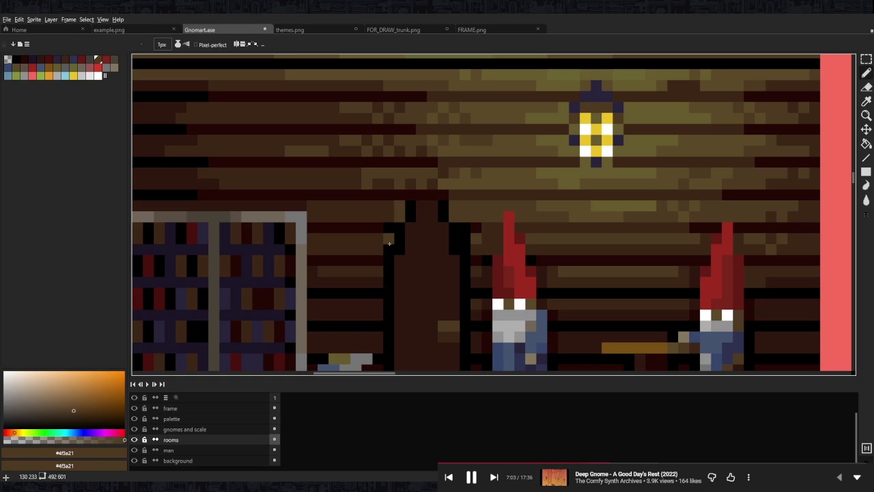
Sample door and wall colours #240805, #3d2716, #2f170f and black around the door.
left_click(384, 228, "alt")
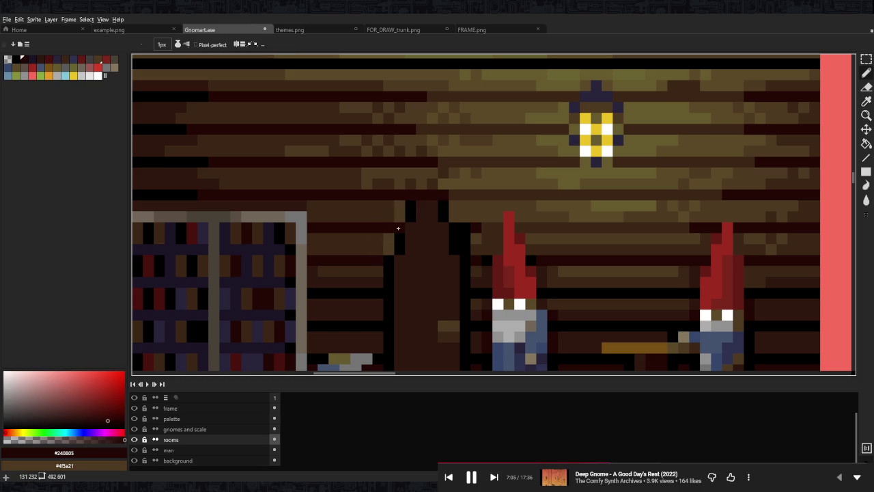
scroll(430, 198, "down", 1)
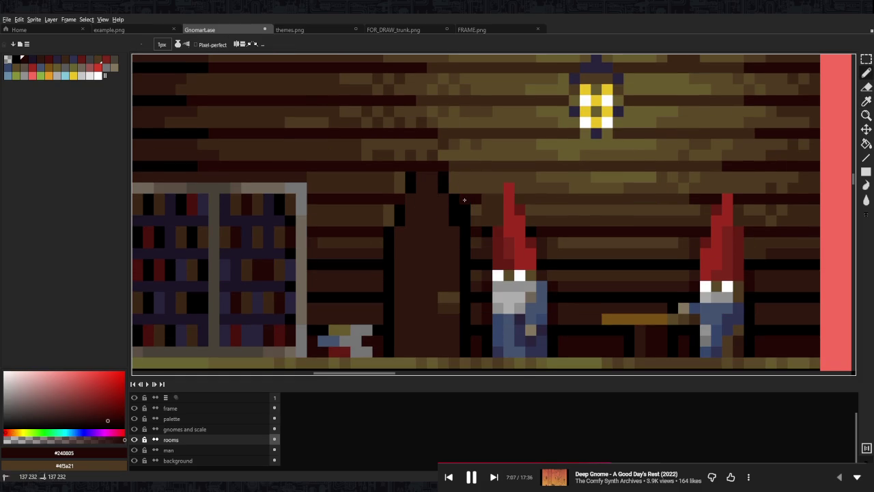
left_click(474, 213, "alt")
left_click(474, 247, "alt")
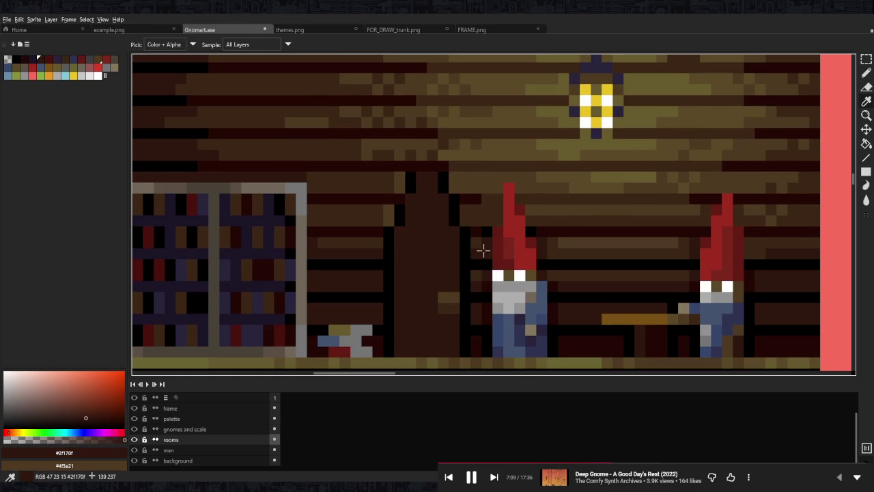
scroll(478, 274, "down", 3)
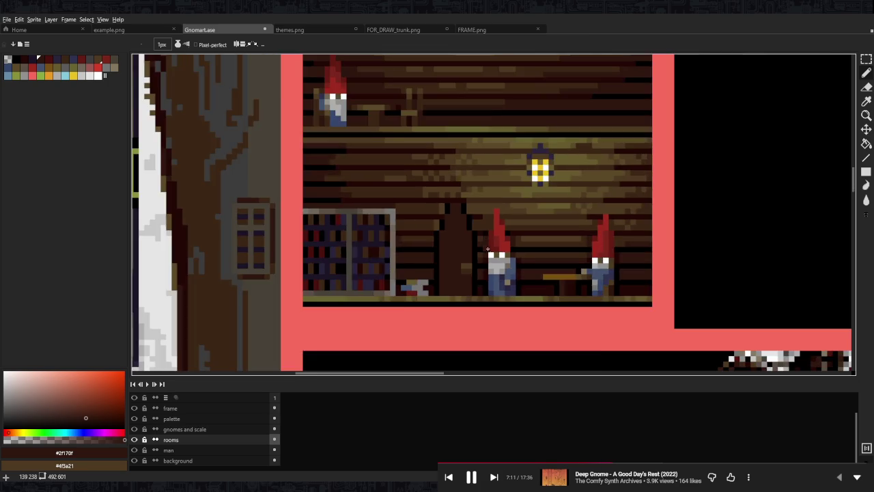
scroll(485, 233, "down", 2)
scroll(512, 186, "down", 2)
scroll(512, 186, "up", 1)
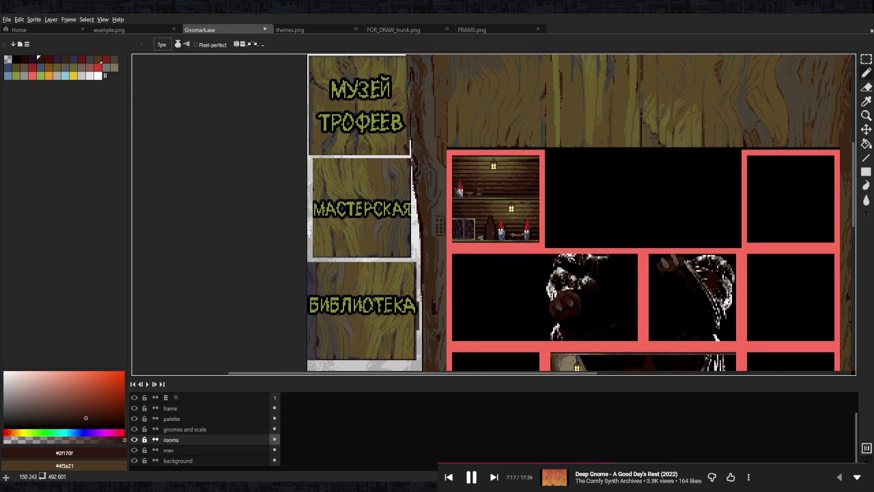
scroll(490, 224, "up", 3)
scroll(490, 224, "up", 3)
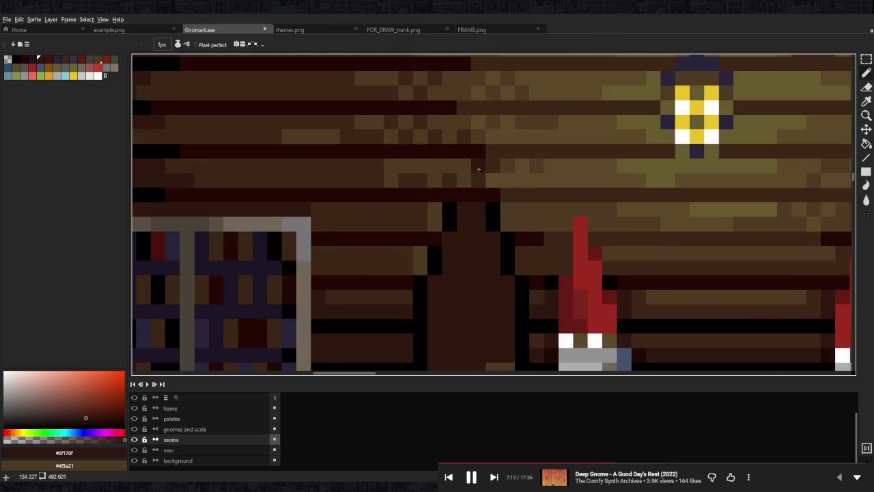
left_click(490, 224, "alt")
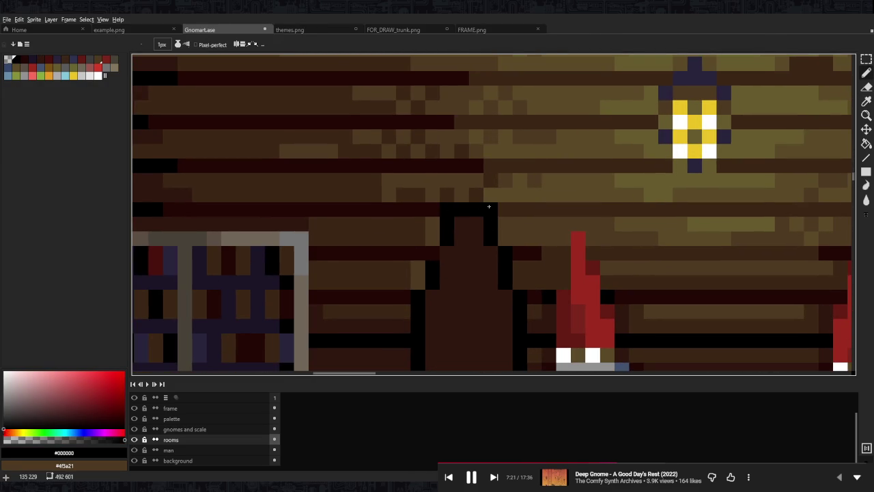
scroll(488, 204, "down", 3)
scroll(493, 206, "down", 1)
scroll(493, 206, "down", 2)
scroll(495, 208, "up", 2)
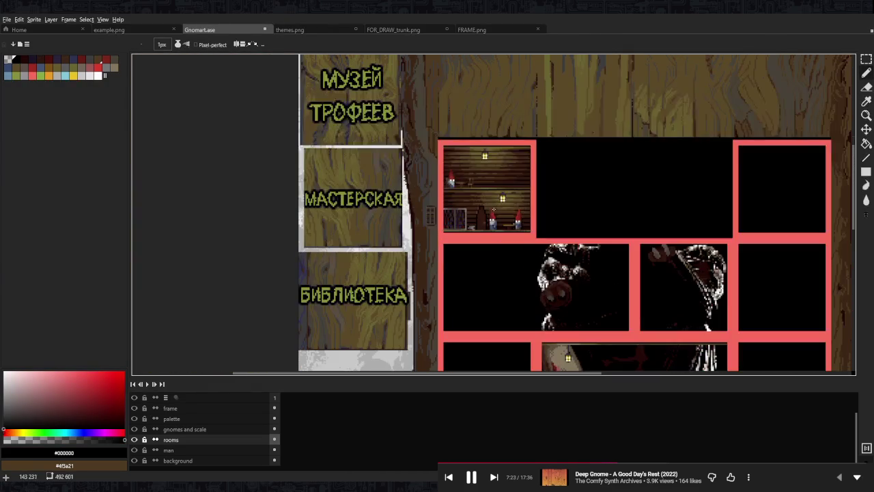
scroll(487, 208, "up", 3)
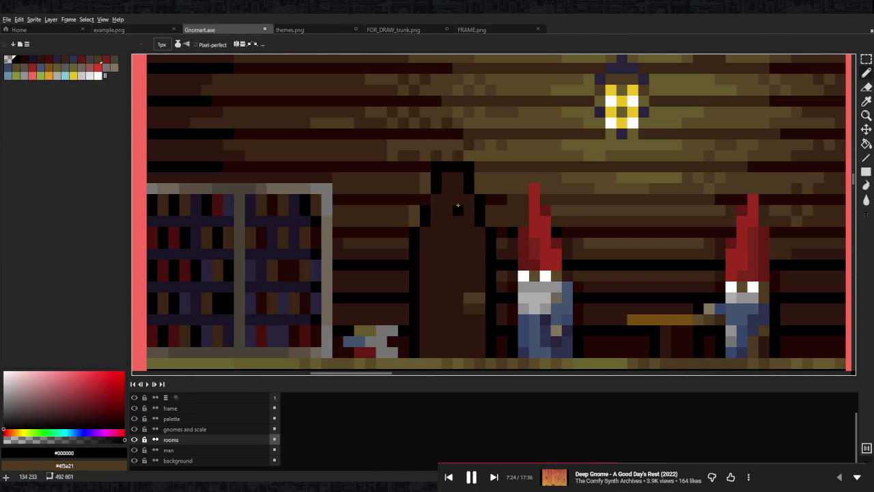
left_click(406, 242, "alt")
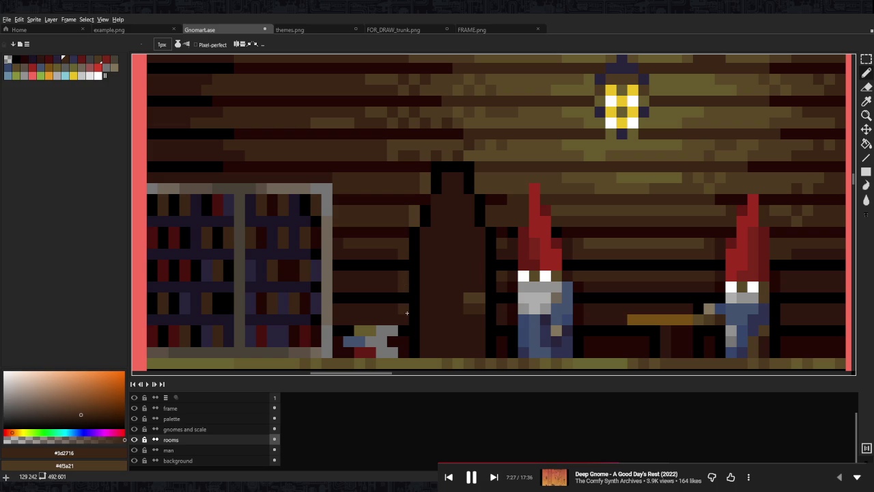
scroll(406, 318, "down", 3)
scroll(420, 280, "up", 2)
scroll(428, 256, "up", 2)
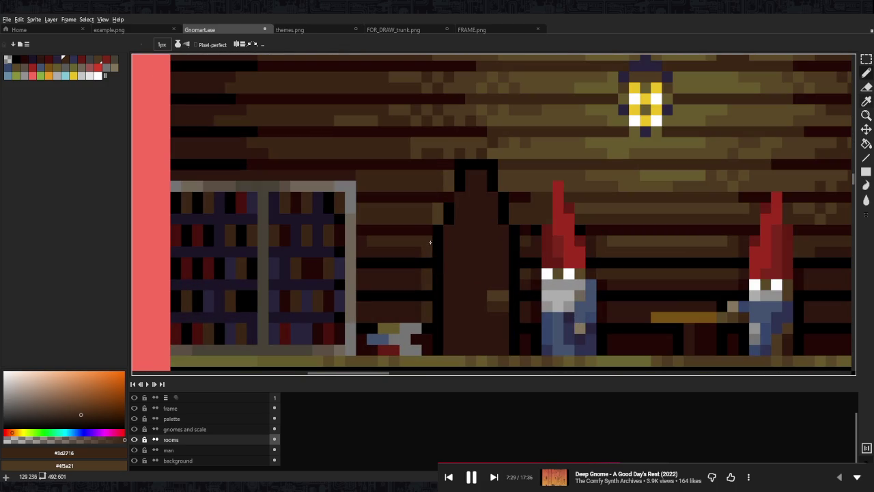
left_click(428, 257, "alt")
left_click(429, 228, "alt")
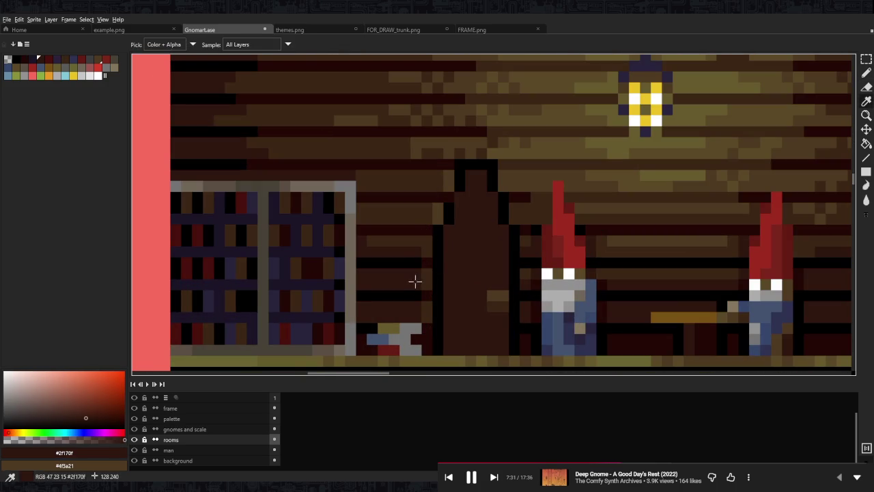
left_click(441, 197, "alt")
left_click(451, 166, "alt")
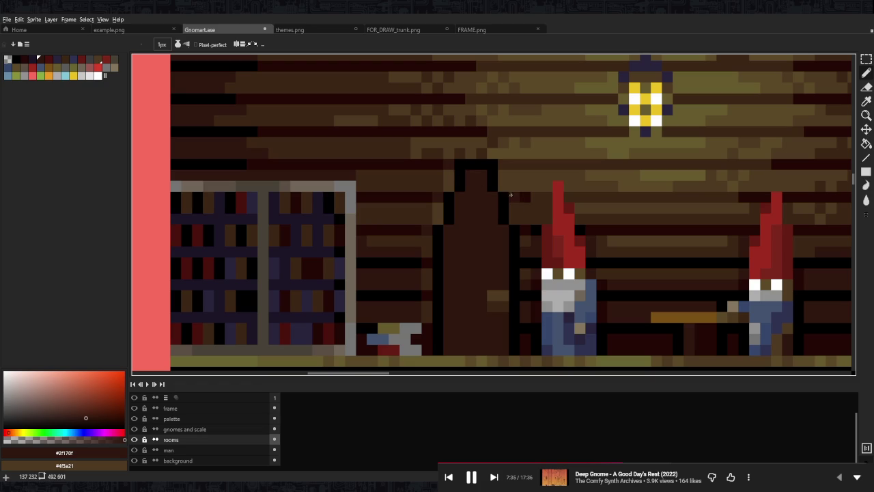
scroll(513, 197, "down", 3)
scroll(525, 216, "down", 1)
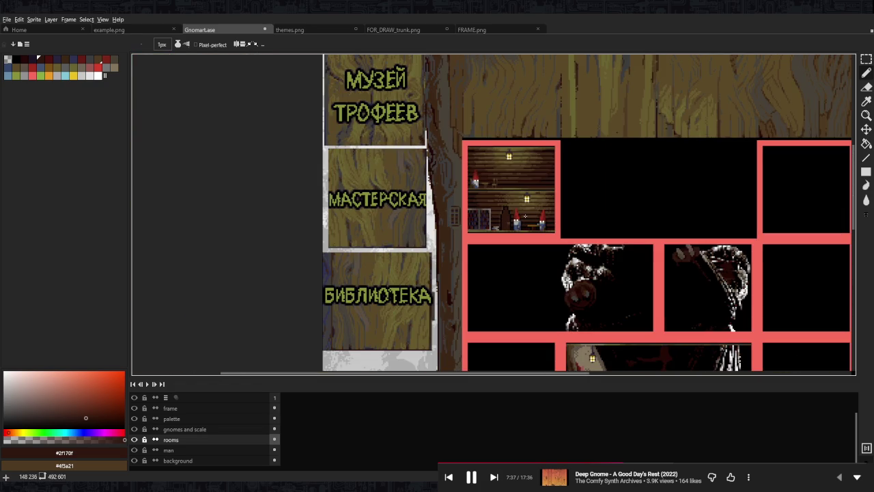
scroll(525, 216, "up", 4)
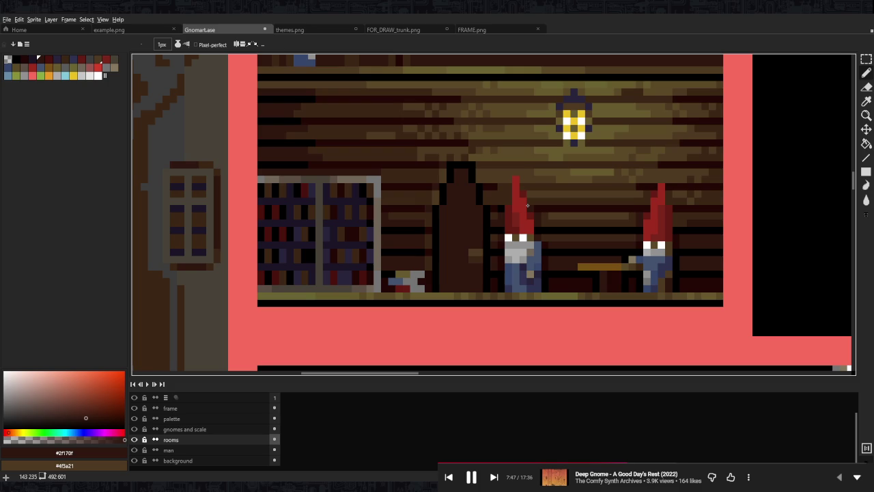
scroll(527, 205, "down", 3)
scroll(519, 205, "down", 2)
scroll(505, 204, "up", 4)
scroll(498, 203, "up", 1)
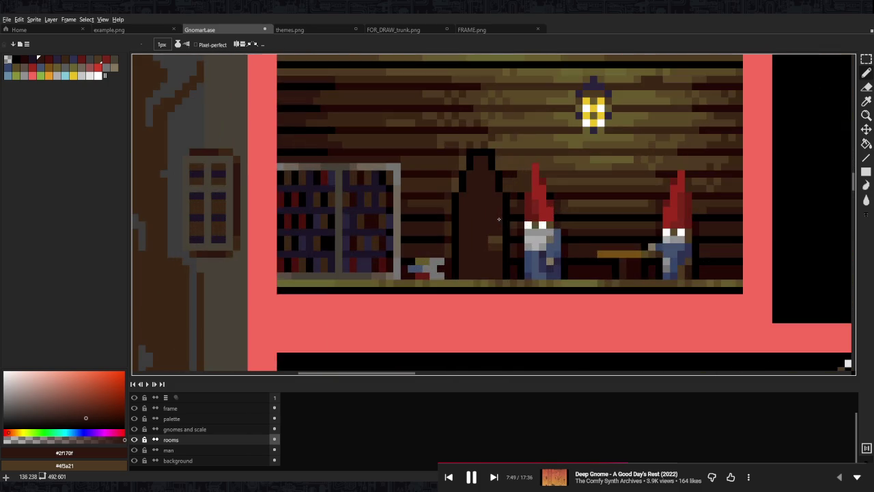
scroll(499, 203, "up", 2)
Paint a dark #240805 ring on the door face and repaint stray pixels #2f170f.
left_click(542, 193, "alt")
left_click(459, 209)
key("ctrl+z")
key("ctrl+z")
left_click(430, 239, "alt")
mouse_move(445, 209)
left_mouse_down()
mouse_move(445, 223)
mouse_move(490, 223)
mouse_move(475, 237)
left_mouse_up()
left_click_drag(460, 194, 474, 194)
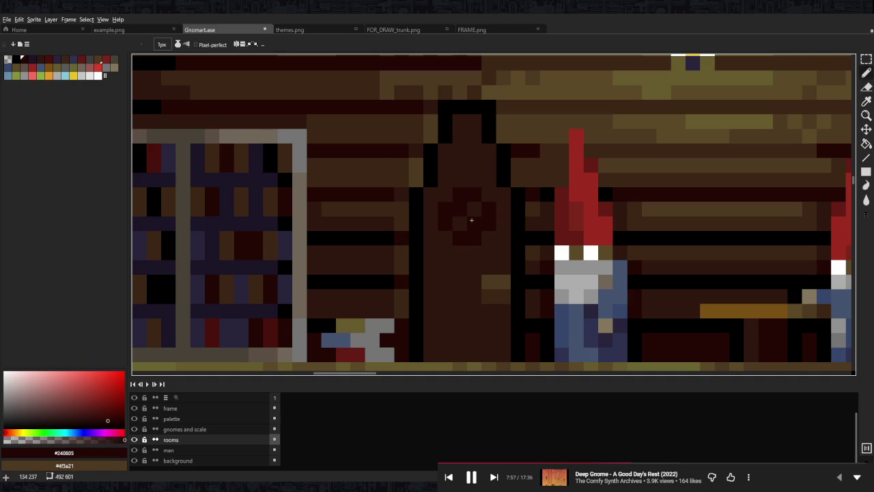
left_click(484, 230, "alt")
left_click(488, 209)
left_click(445, 223)
left_click(455, 237)
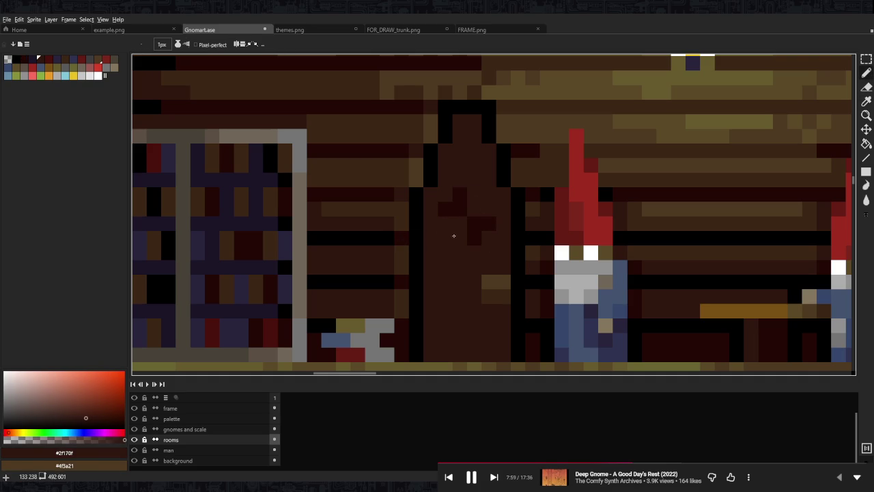
Add black pixels to the door ring.
left_click(390, 240, "alt")
left_click(445, 237)
left_click(459, 223)
left_click(474, 209)
left_click(460, 223)
left_click(457, 259, "alt")
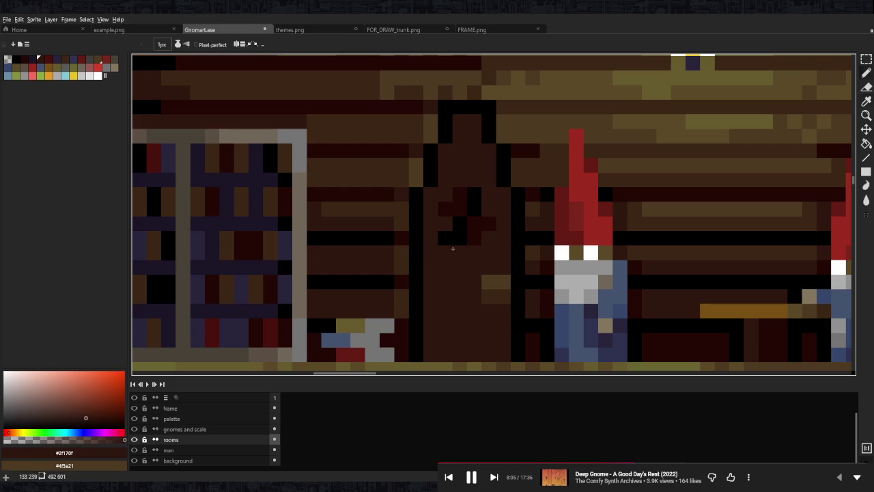
scroll(471, 208, "down", 4)
scroll(505, 215, "up", 1)
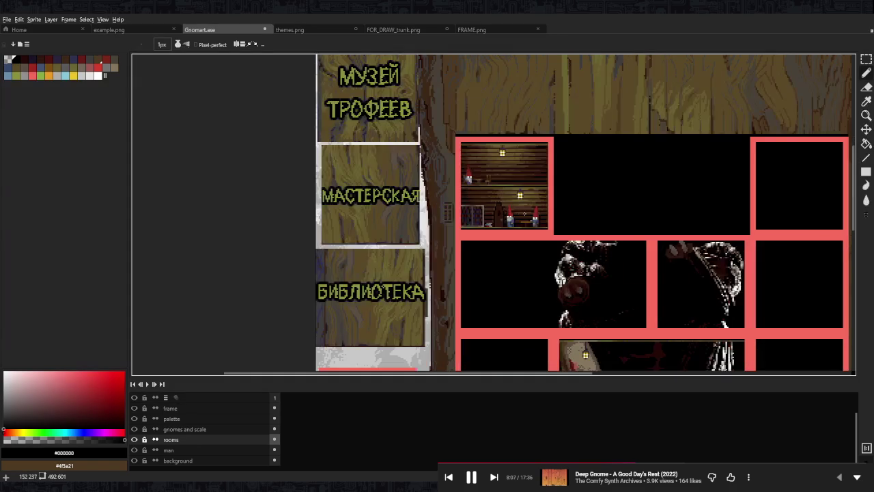
scroll(513, 217, "up", 1)
scroll(512, 217, "up", 2)
scroll(505, 225, "up", 2)
Touch up the door ring pixels with brown #3d2716.
left_click(450, 246, "alt")
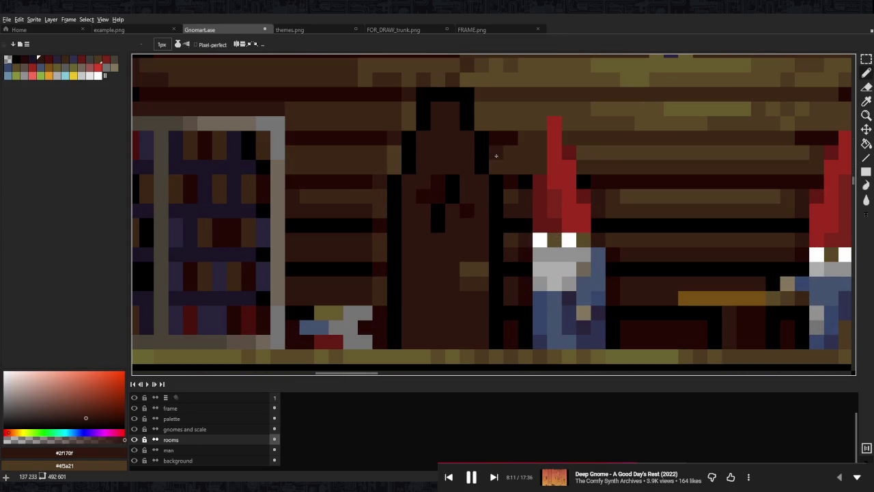
left_click(469, 198, "alt")
left_click(453, 222)
left_click(438, 182)
left_click(437, 196)
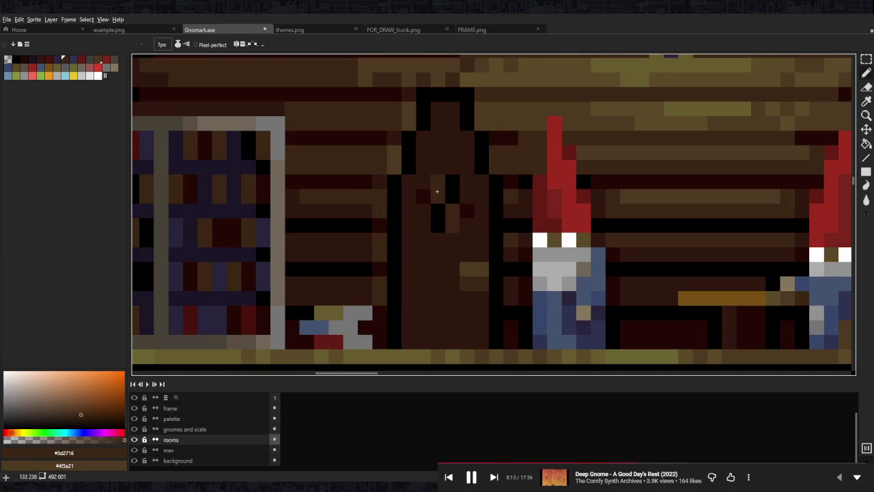
scroll(497, 206, "down", 3)
scroll(472, 205, "down", 1)
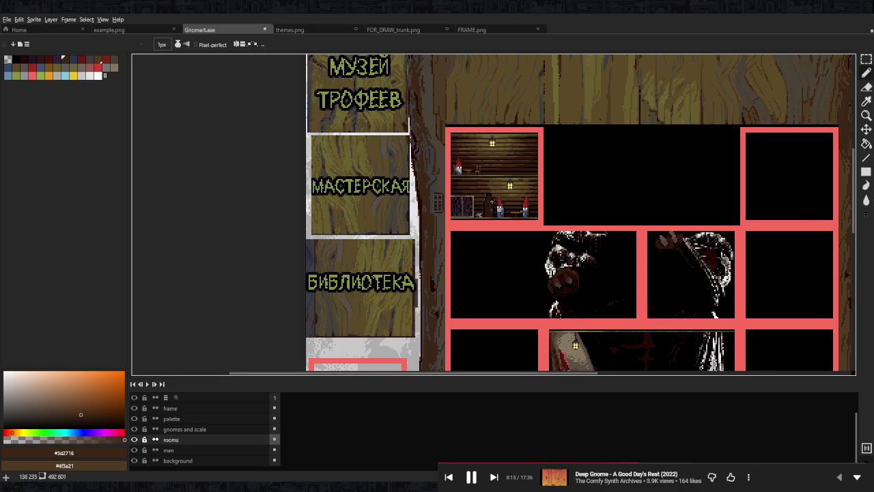
scroll(471, 204, "up", 4)
Eyedrop the dark reddish brown #240805 from the door as the foreground colour.
left_click(465, 215, "alt")
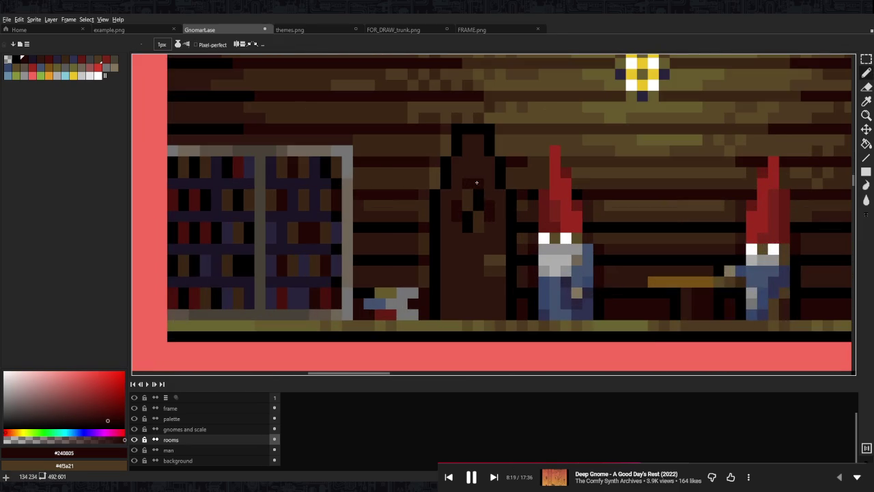
scroll(478, 236, "down", 4)
scroll(479, 225, "down", 1)
scroll(479, 226, "up", 1)
scroll(479, 225, "up", 1)
scroll(479, 224, "up", 3)
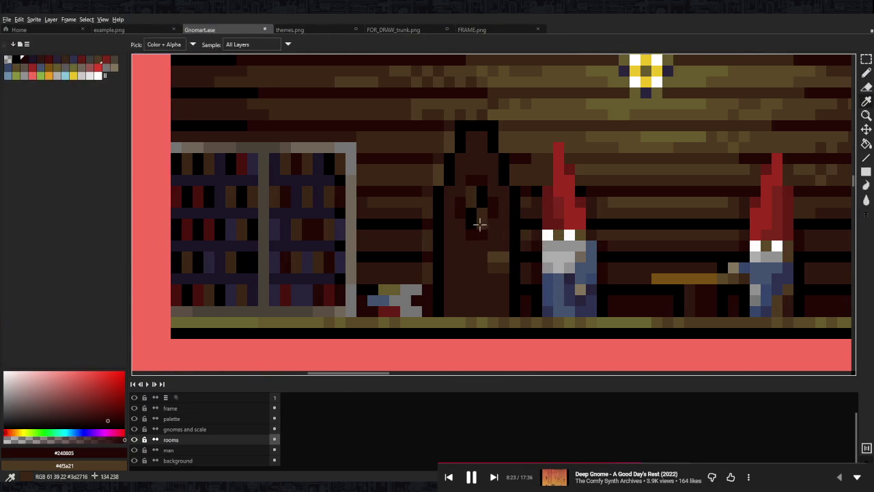
Sample the door's brown #3d2716 as the pencil drawing colour.
left_click(479, 224, "alt")
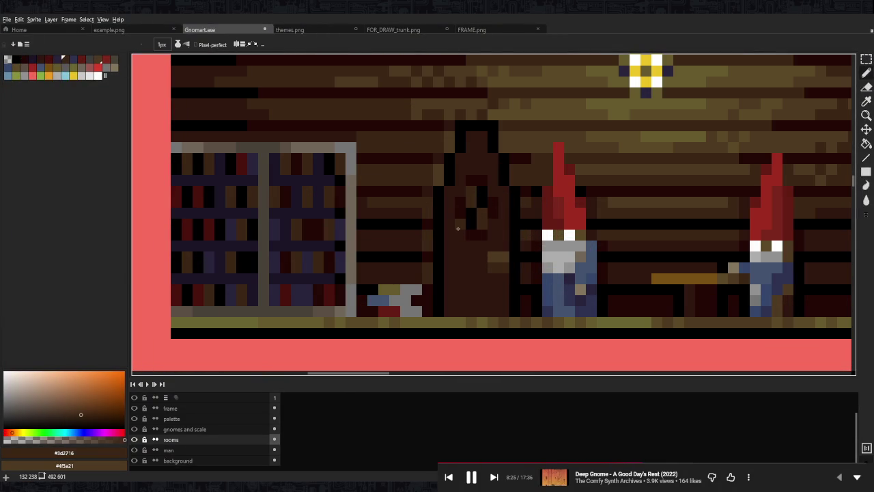
scroll(515, 202, "down", 3)
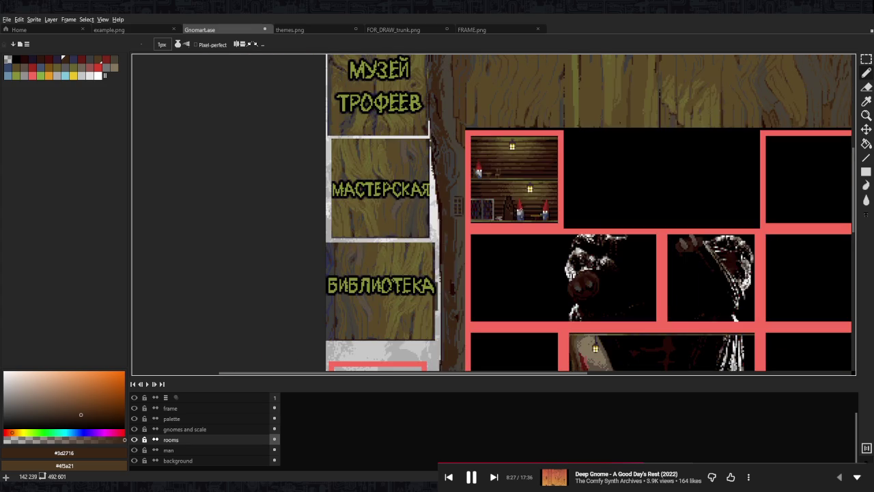
scroll(520, 208, "up", 1)
scroll(523, 209, "up", 1)
key("v")
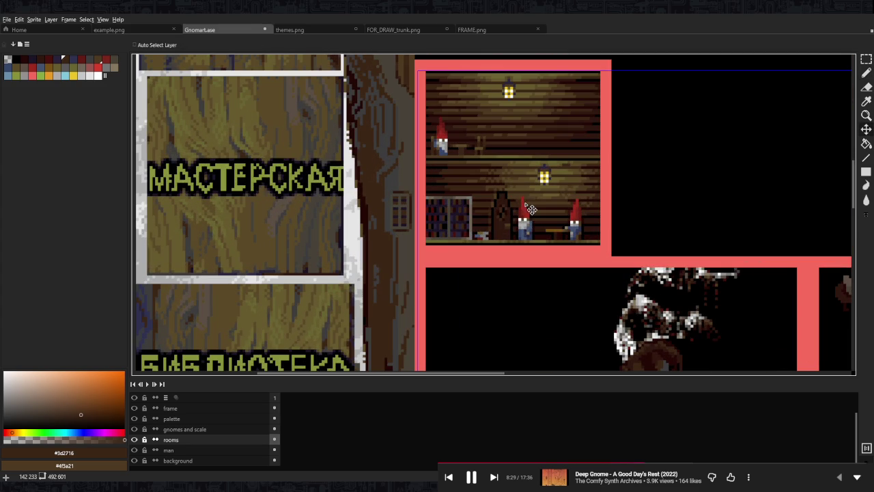
key("b")
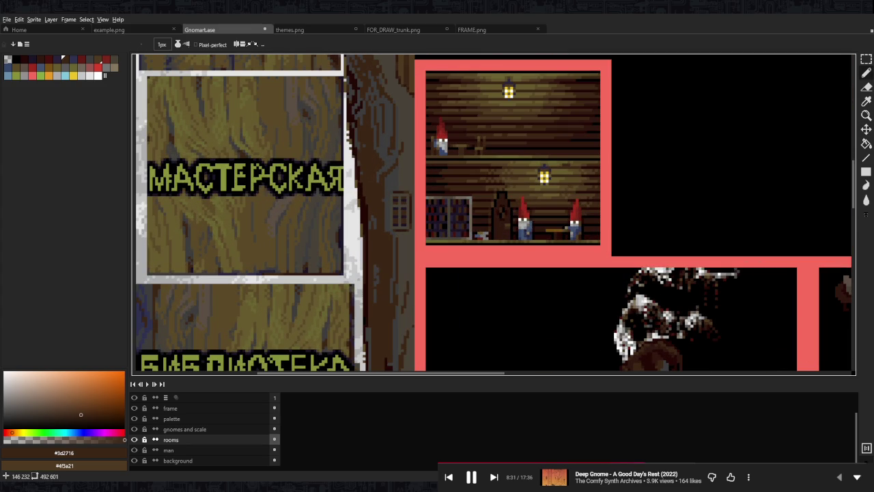
Zoom in and out around the gnome room to inspect the door area.
scroll(536, 201, "up", 1)
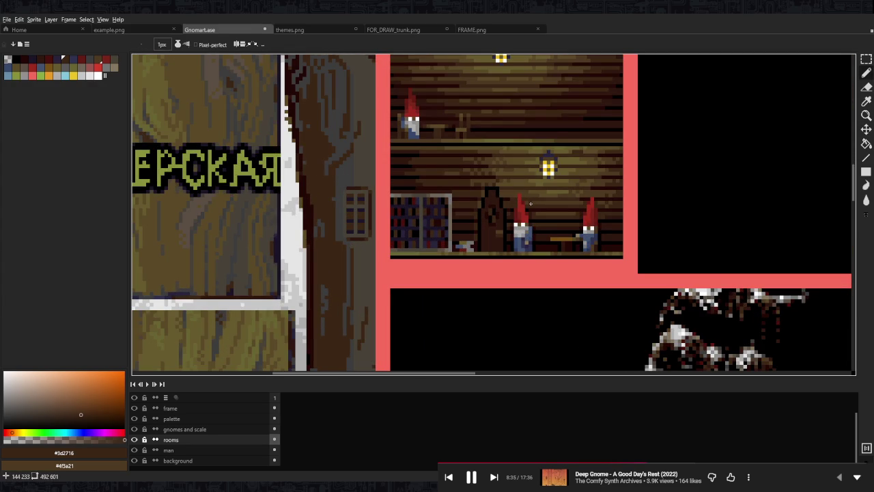
scroll(529, 204, "up", 2)
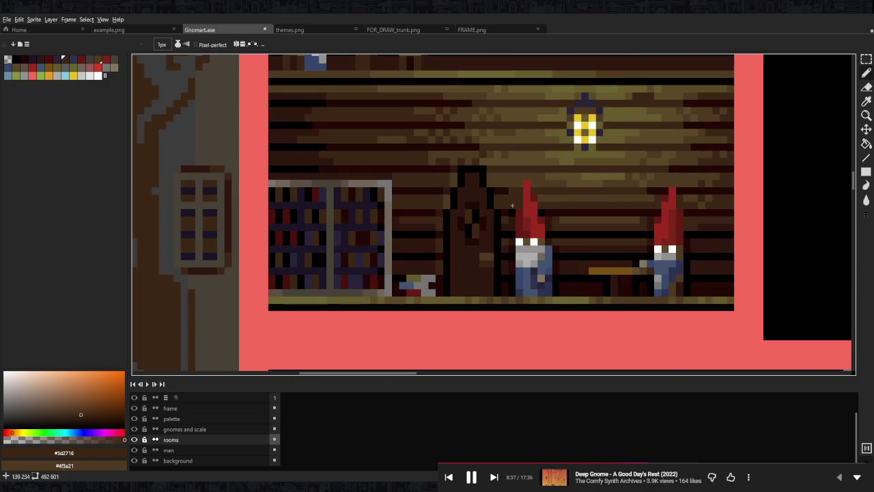
scroll(478, 233, "up", 3)
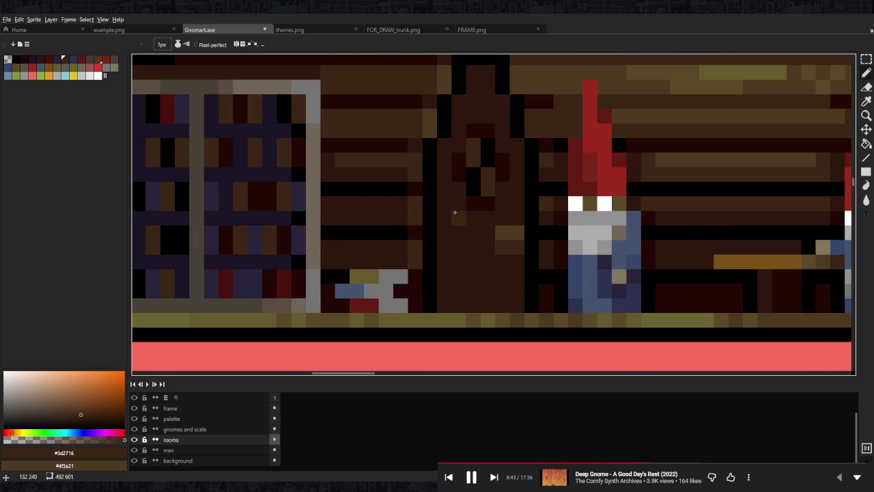
scroll(523, 214, "down", 3)
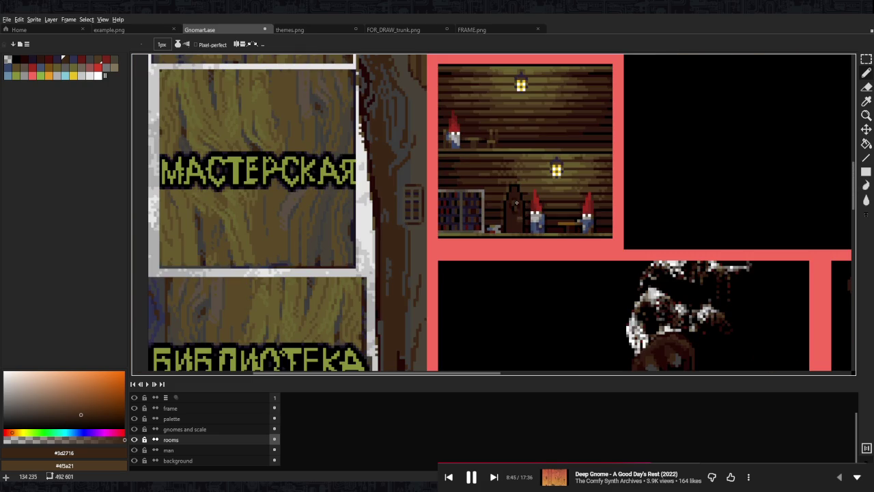
scroll(544, 203, "down", 2)
scroll(544, 203, "down", 1)
scroll(541, 199, "up", 2)
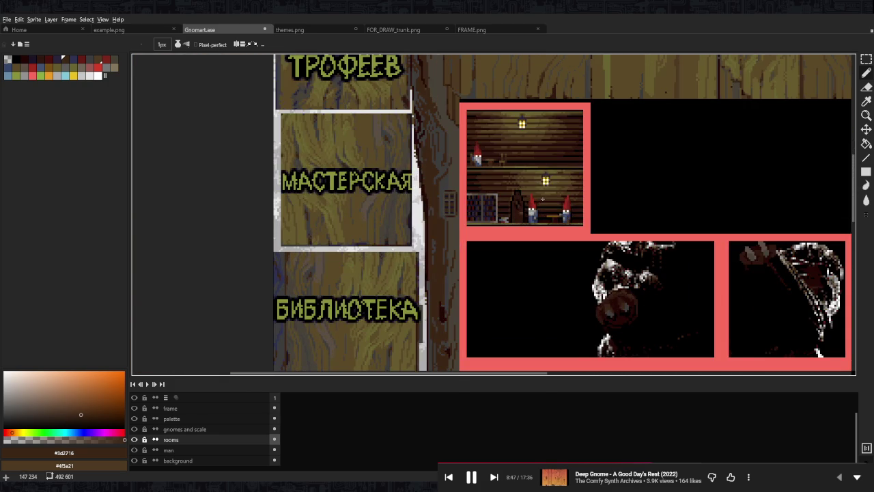
scroll(544, 198, "down", 1)
scroll(508, 184, "up", 3)
Marquee-select the lower room's door.
key("m")
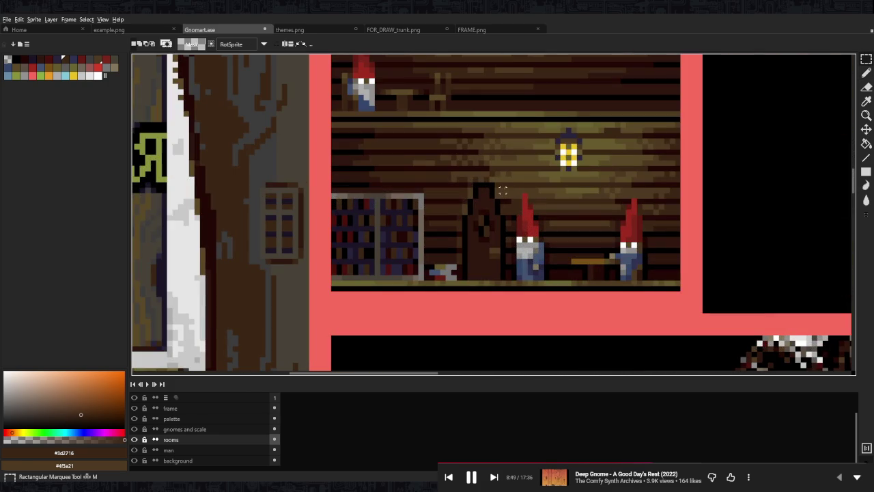
left_click_drag(508, 184, 463, 274)
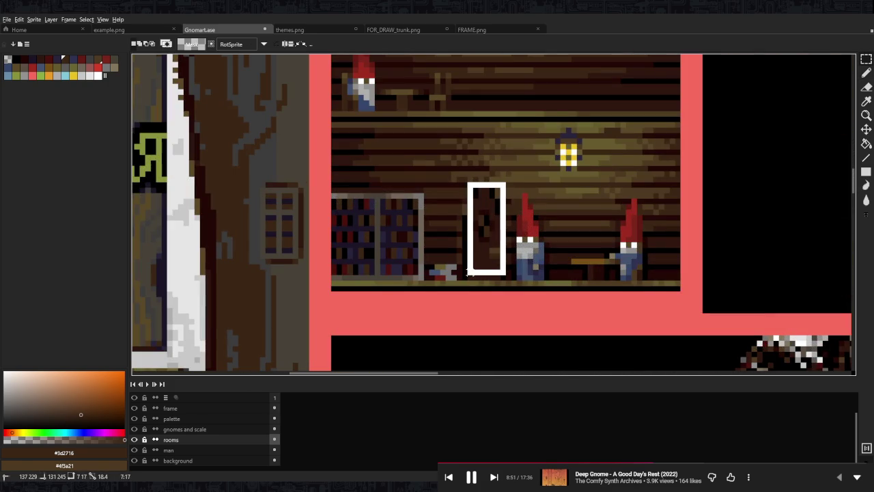
left_click_drag(463, 273, 463, 273)
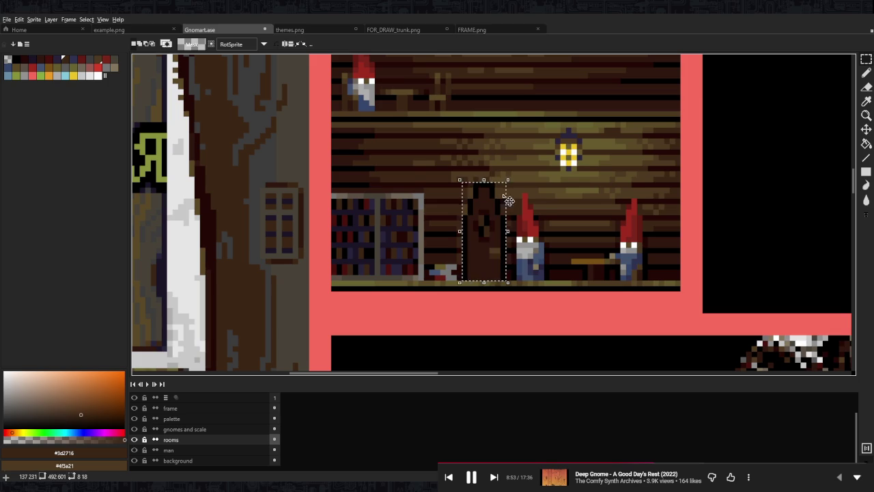
scroll(463, 273, "up", 1)
Drag a copy of the door into the upper room and nudge it into place.
left_click(468, 353)
mouse_move(468, 353)
left_mouse_down()
mouse_move(465, 129)
mouse_move(470, 319)
left_mouse_up()
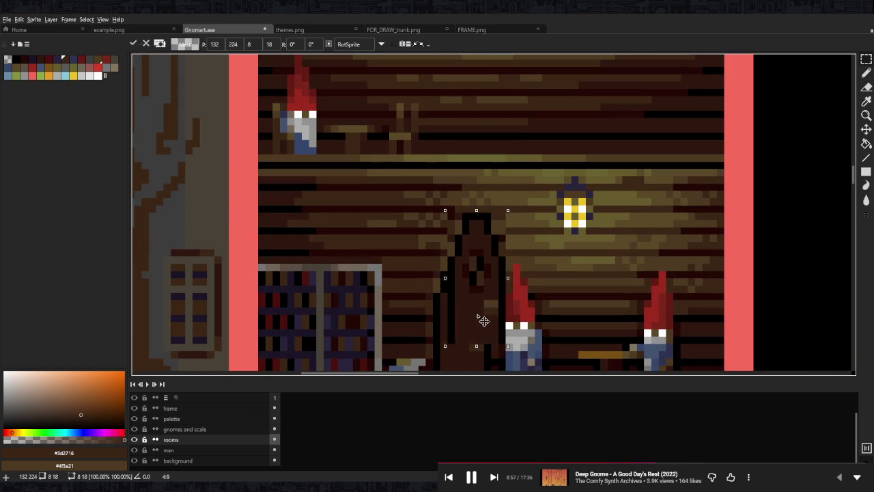
key("Up")
key("Up")
key("Up")
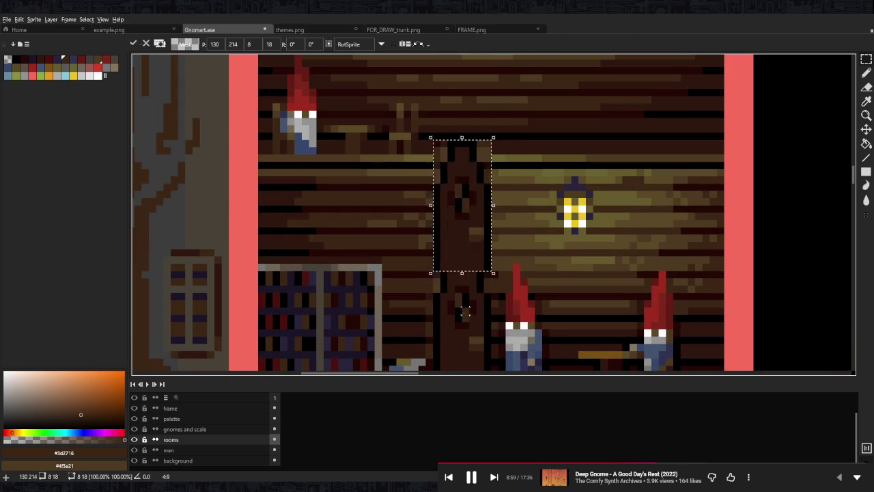
key("ctrl+d")
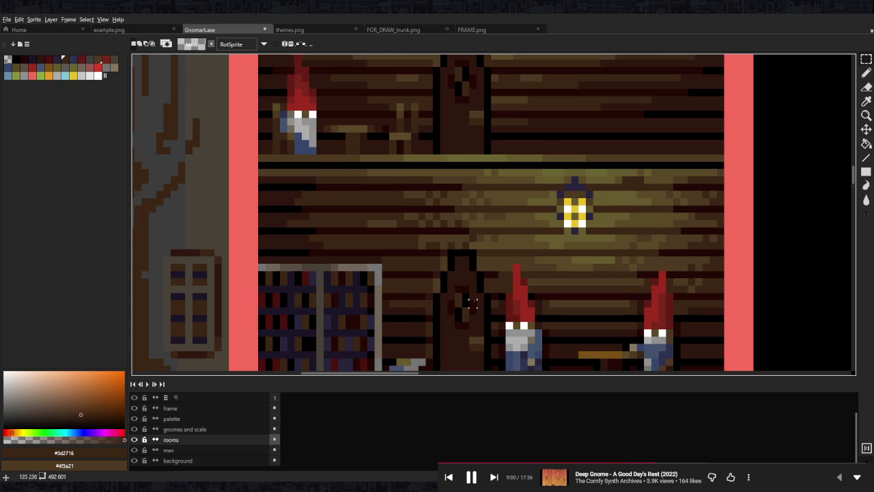
Sample the wall brown #4f3a21 as the drawing colour.
scroll(486, 205, "down", 5)
scroll(512, 200, "down", 1)
scroll(511, 200, "up", 1)
scroll(511, 200, "up", 3)
left_click(491, 165, "alt")
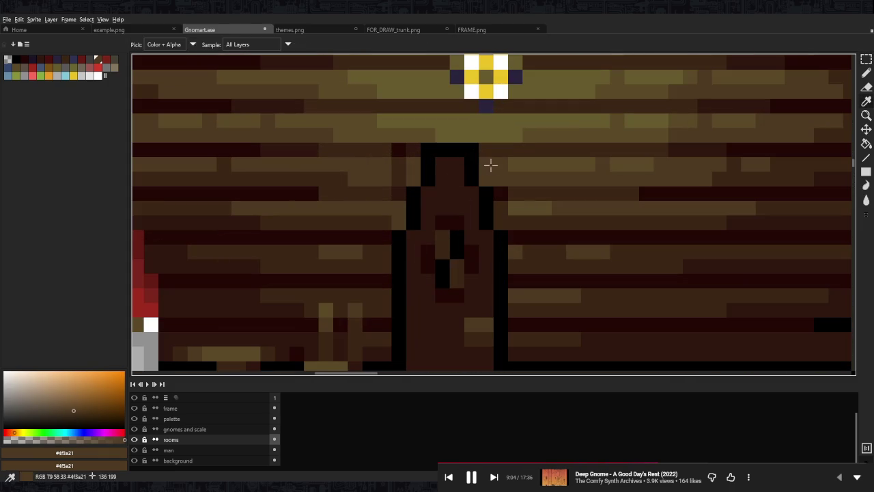
left_click(400, 151, "alt")
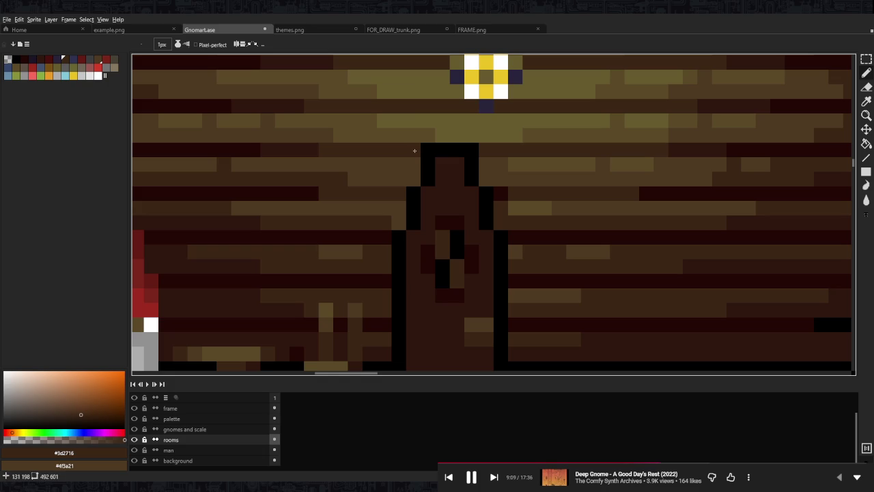
scroll(429, 201, "down", 5)
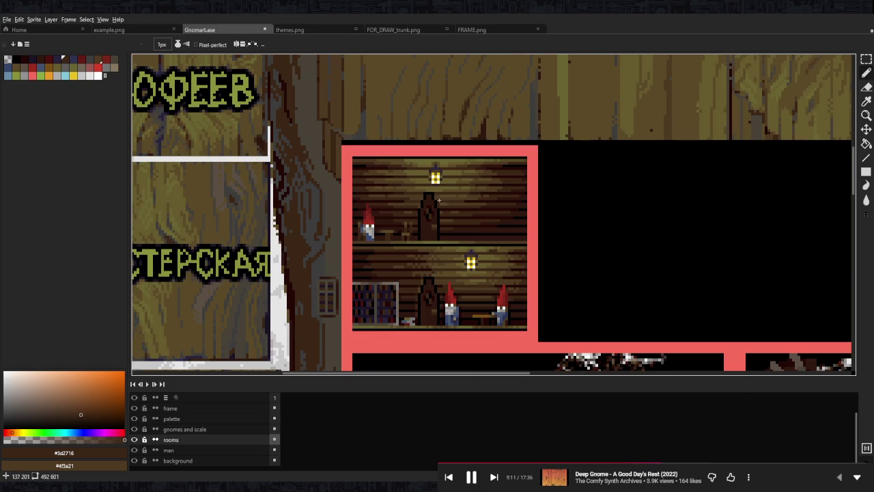
scroll(444, 200, "up", 5)
left_click(447, 215, "alt")
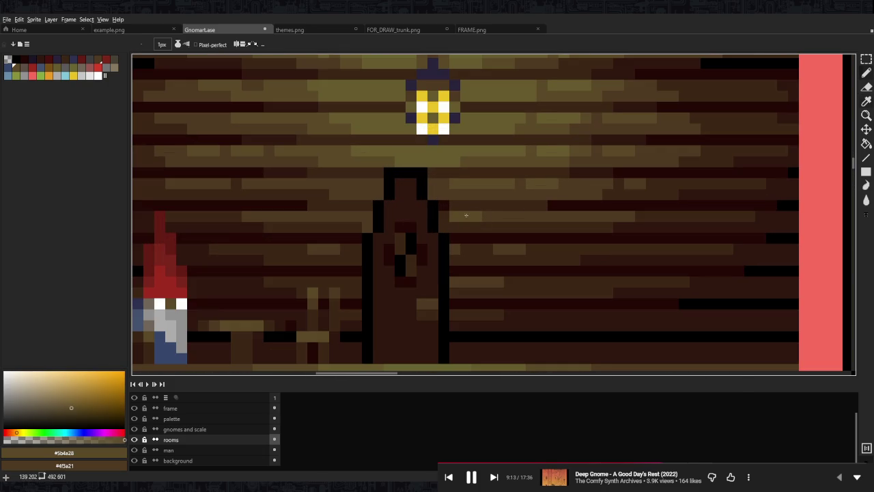
left_click(459, 251, "alt")
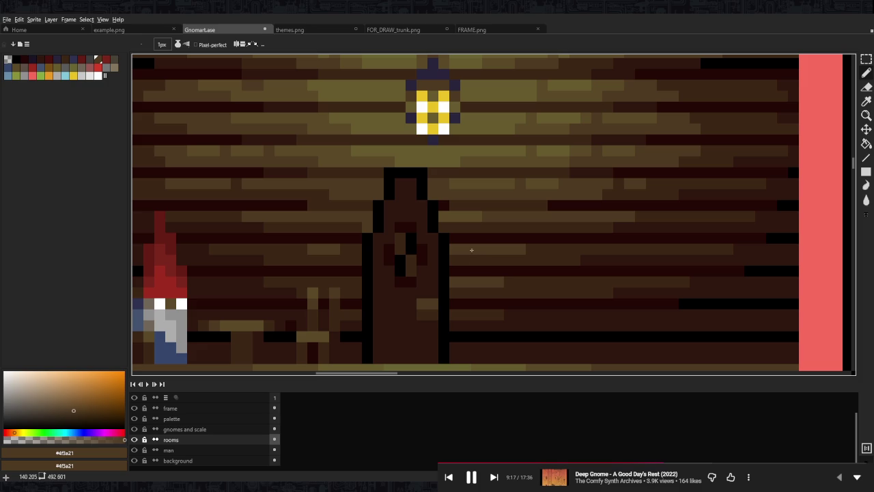
left_click(509, 284, "alt")
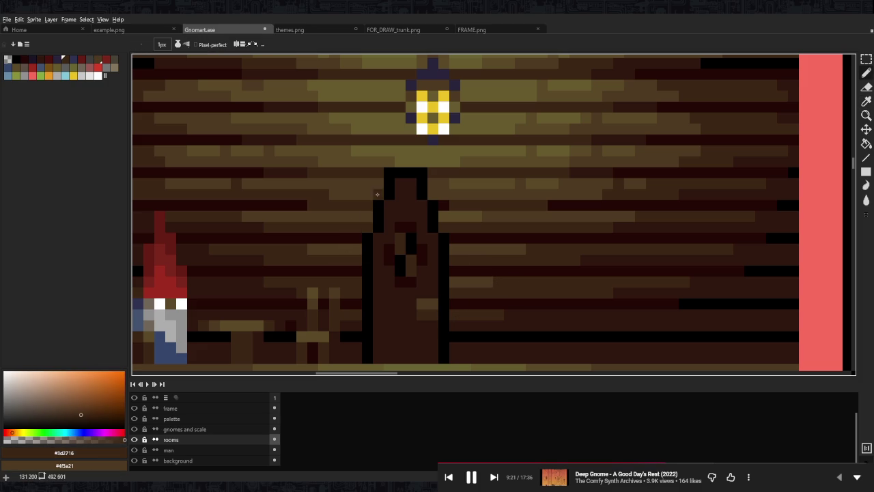
left_click(351, 187, "alt")
scroll(430, 190, "down", 5)
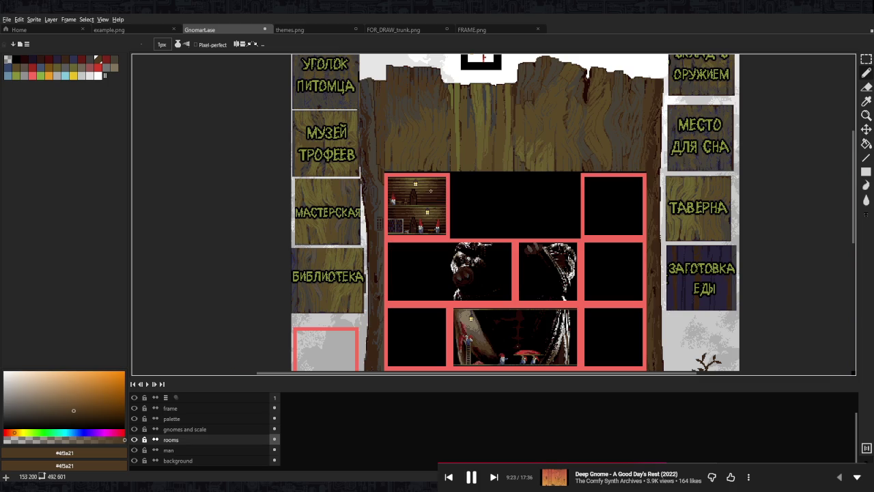
Zoom around the rooms and save Gnomart.ase.
scroll(439, 194, "up", 1)
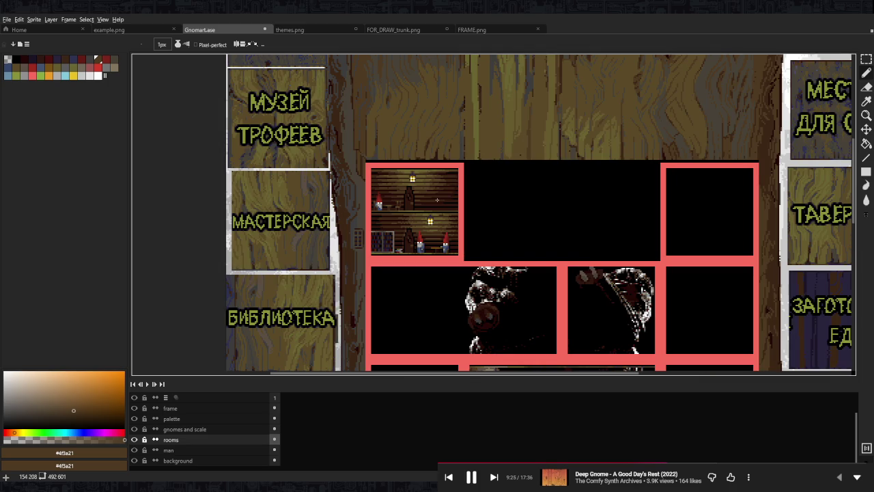
scroll(437, 199, "up", 2)
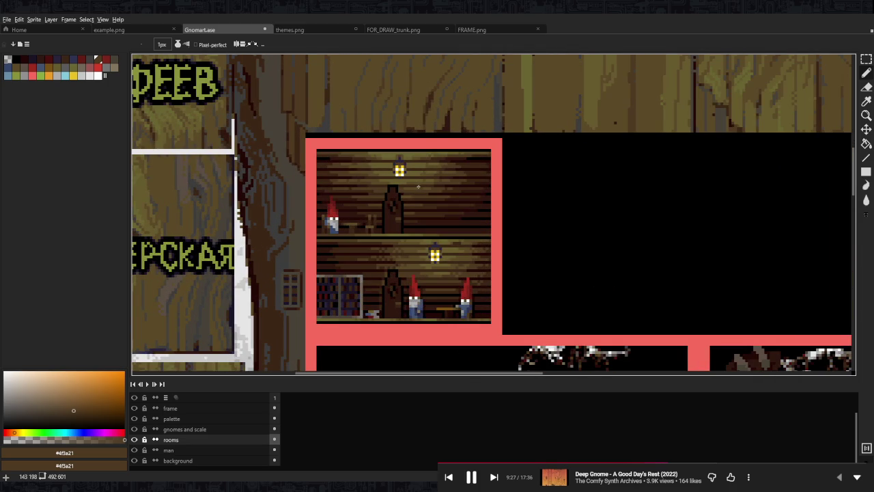
scroll(419, 184, "down", 2)
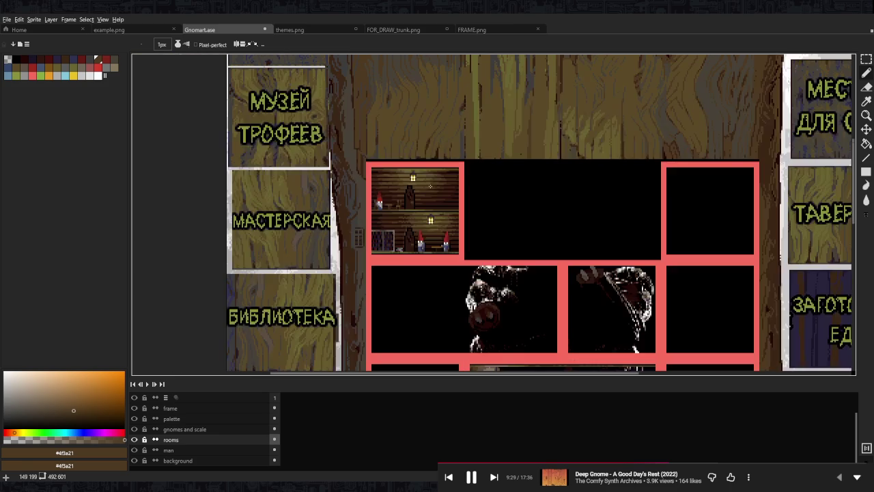
key("ctrl+s")
Draw a short black vertical line beside the upper-room gnome.
scroll(437, 198, "up", 3)
scroll(446, 230, "up", 3)
left_click(456, 237, "alt")
left_click_drag(303, 247, 300, 257)
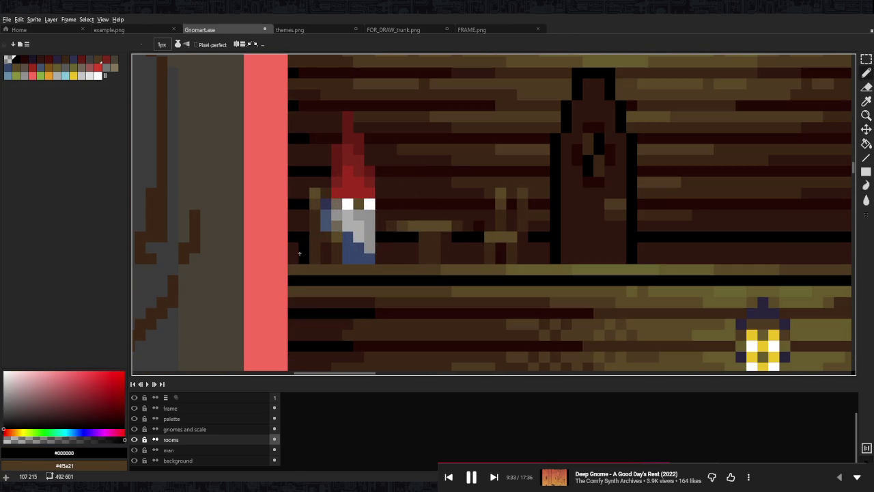
key("ctrl+z")
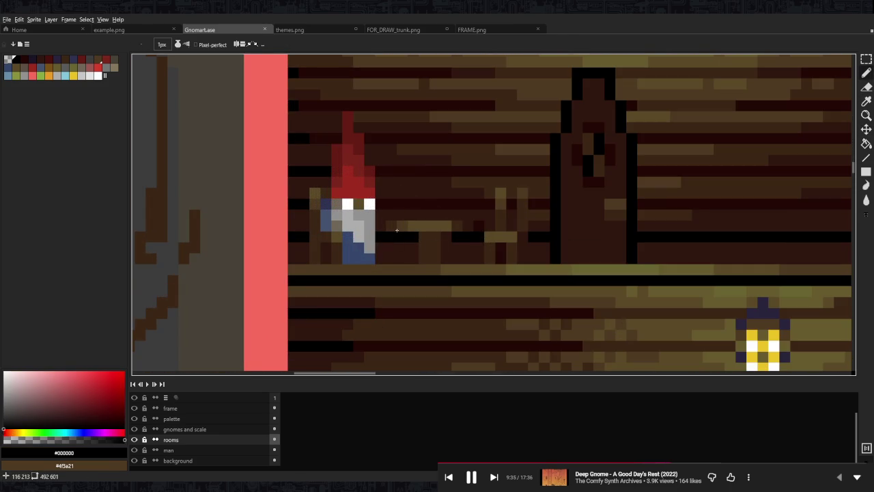
left_click_drag(385, 183, 422, 266)
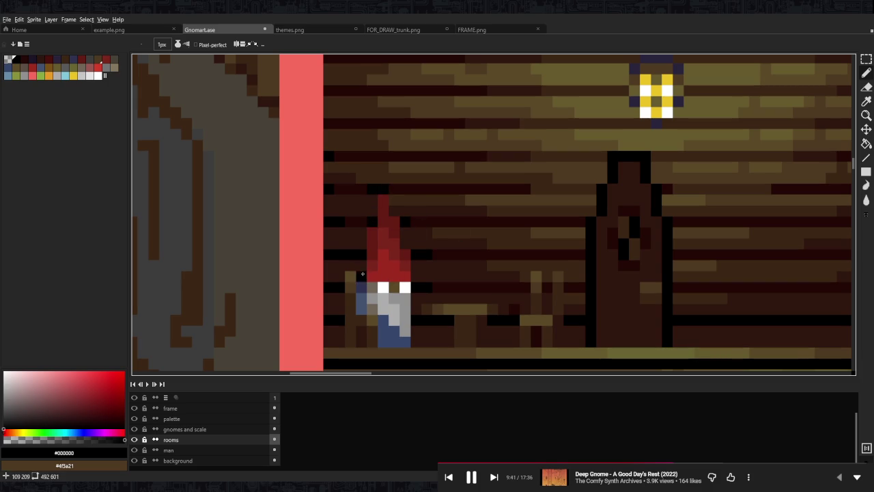
left_click_drag(328, 296, 334, 330)
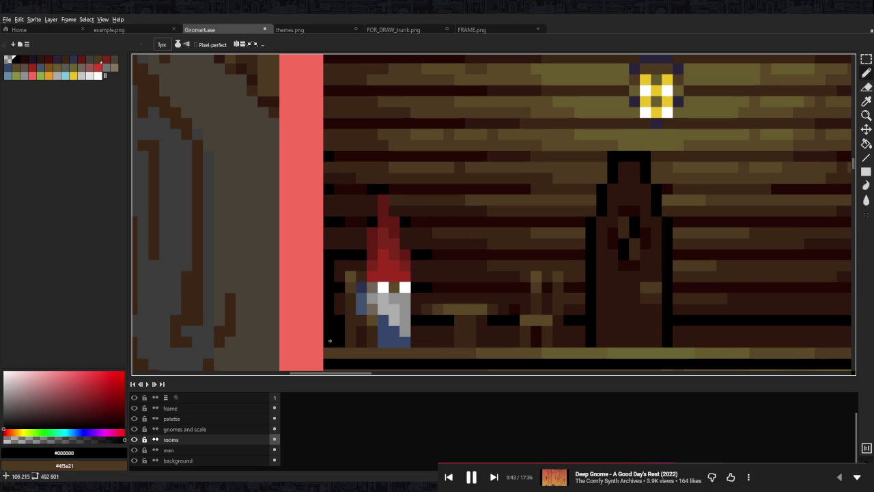
Save Gnomart.ase again and pan to view the whole gnome-house cutaway.
scroll(369, 307, "down", 5)
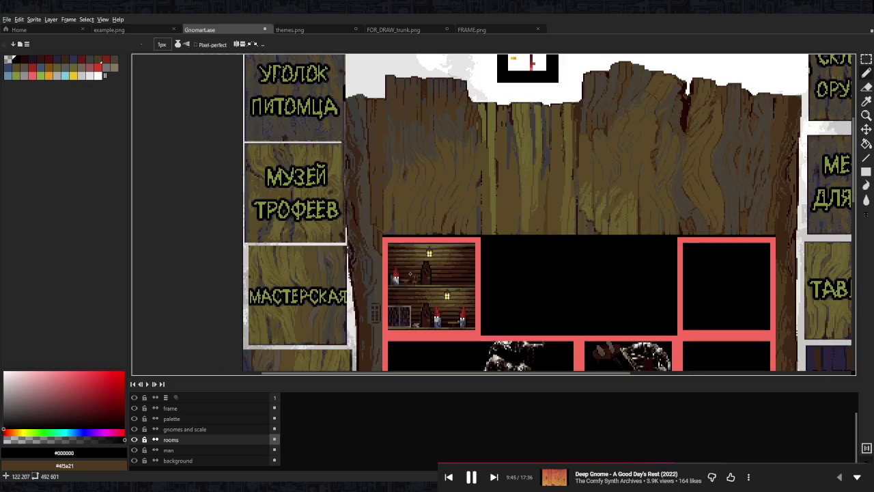
scroll(390, 301, "up", 1)
key("v")
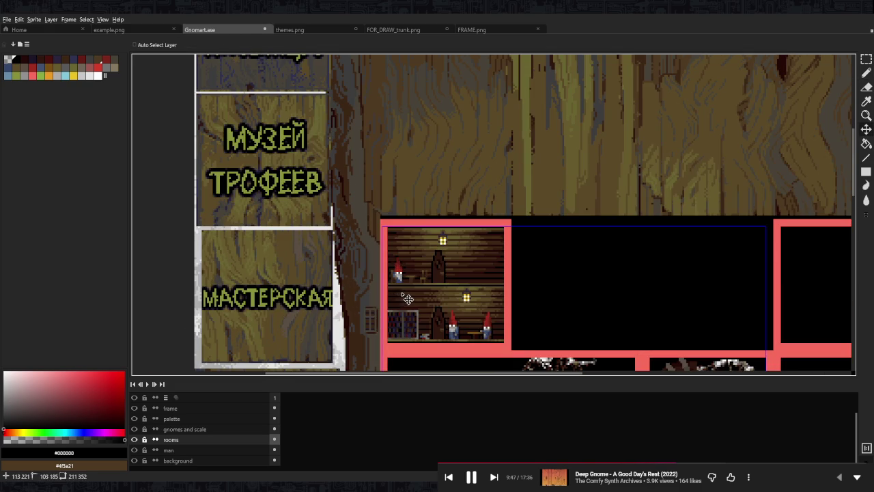
scroll(406, 298, "up", 4)
key("b")
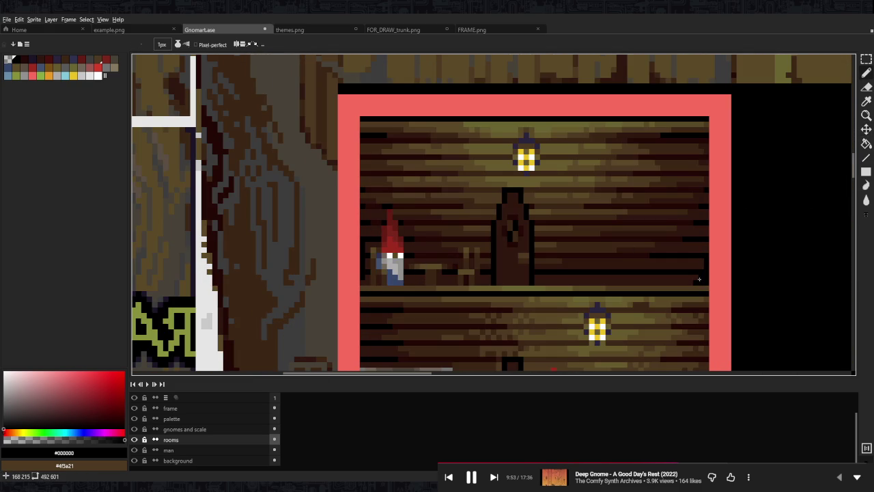
scroll(712, 270, "down", 3)
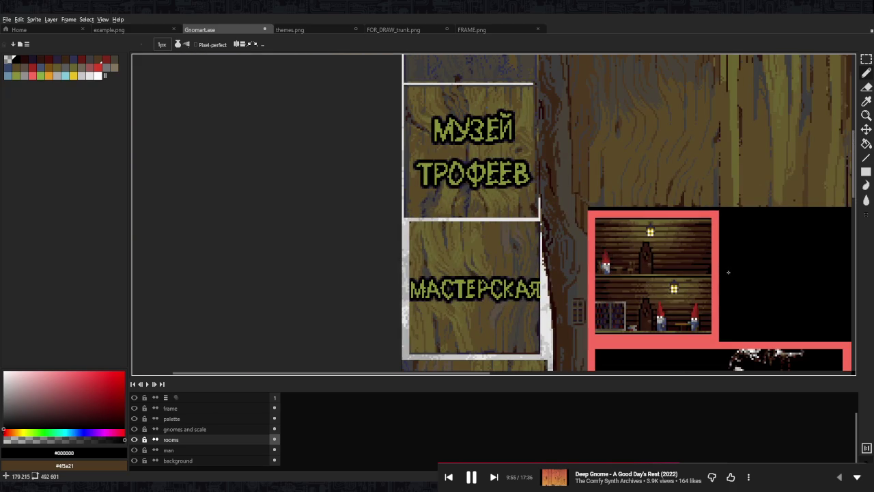
scroll(730, 272, "up", 1)
scroll(683, 266, "down", 2)
scroll(642, 260, "down", 2)
key("ctrl+s")
mouse_move(610, 252)
left_mouse_down()
mouse_move(503, 188)
mouse_move(466, 153)
left_mouse_up()
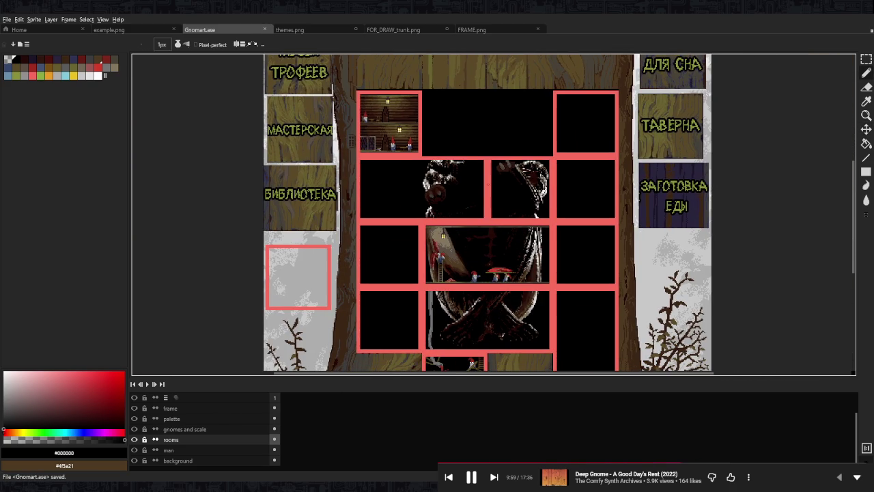
scroll(372, 185, "up", 2)
scroll(371, 185, "up", 2)
scroll(371, 185, "up", 1)
key("m")
left_click_drag(380, 181, 312, 300)
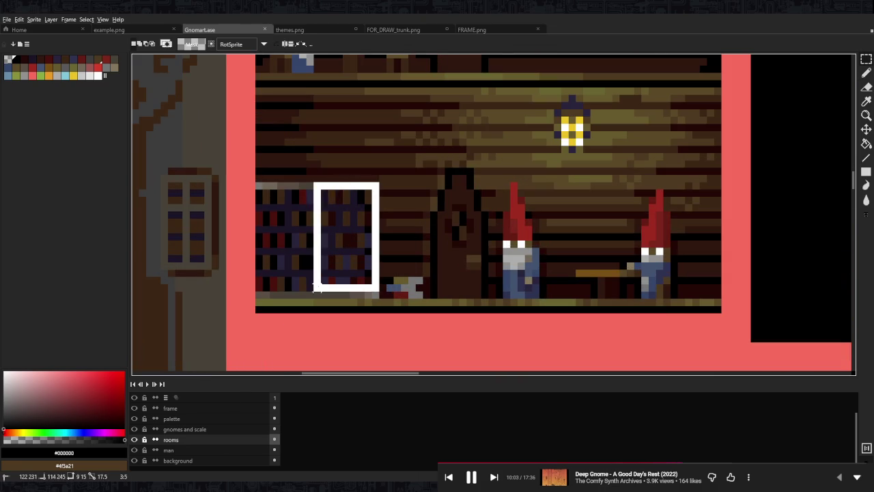
key("ctrl+c")
scroll(505, 219, "up", 5)
scroll(492, 252, "up", 2)
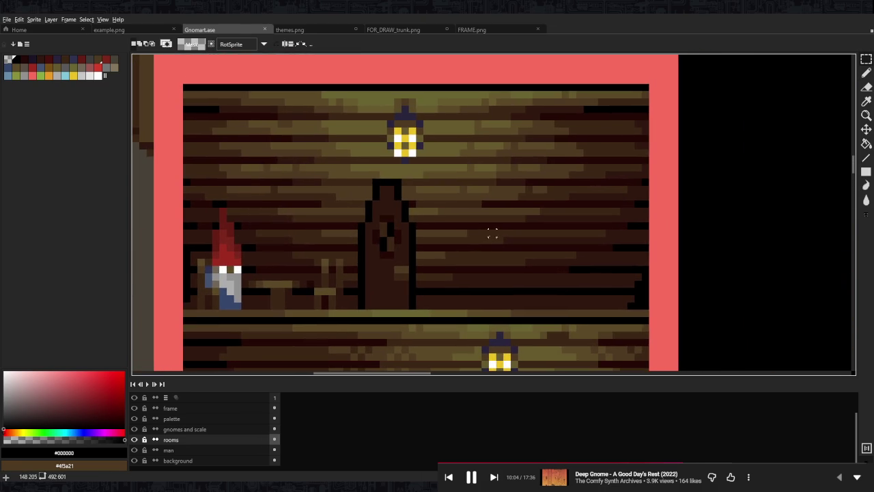
key("ctrl+v")
mouse_move(295, 232)
left_mouse_down()
mouse_move(507, 263)
mouse_move(519, 279)
mouse_move(626, 280)
left_mouse_up()
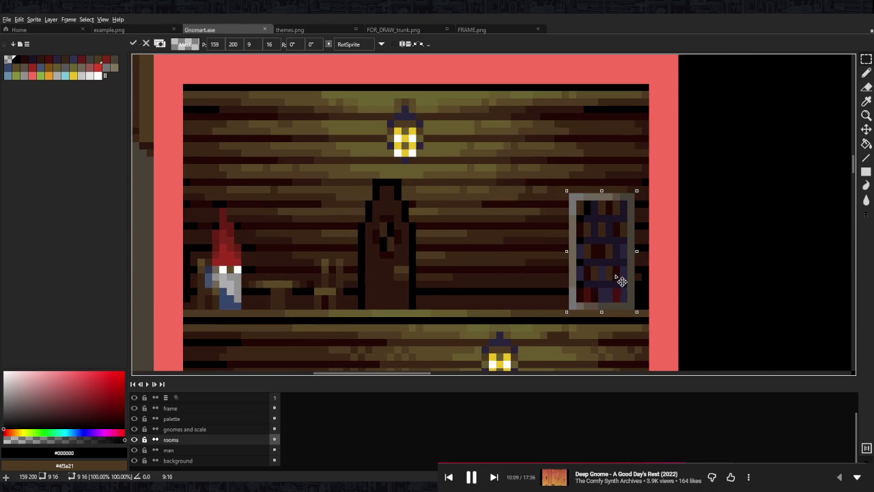
mouse_move(622, 281)
left_mouse_down()
mouse_move(547, 258)
mouse_move(462, 263)
mouse_move(482, 265)
left_mouse_up()
left_click(601, 232)
scroll(601, 232, "down", 5)
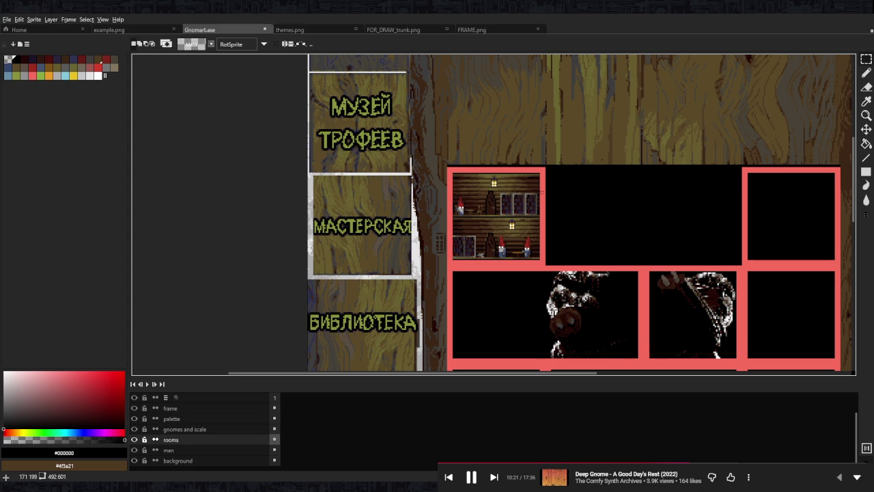
scroll(501, 209, "up", 5)
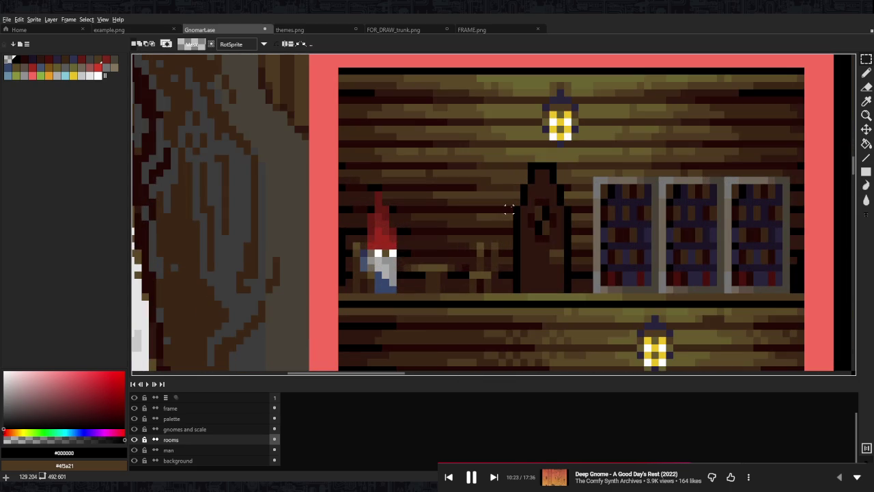
left_click_drag(712, 210, 552, 200)
scroll(511, 217, "up", 2)
key("ctrl+z")
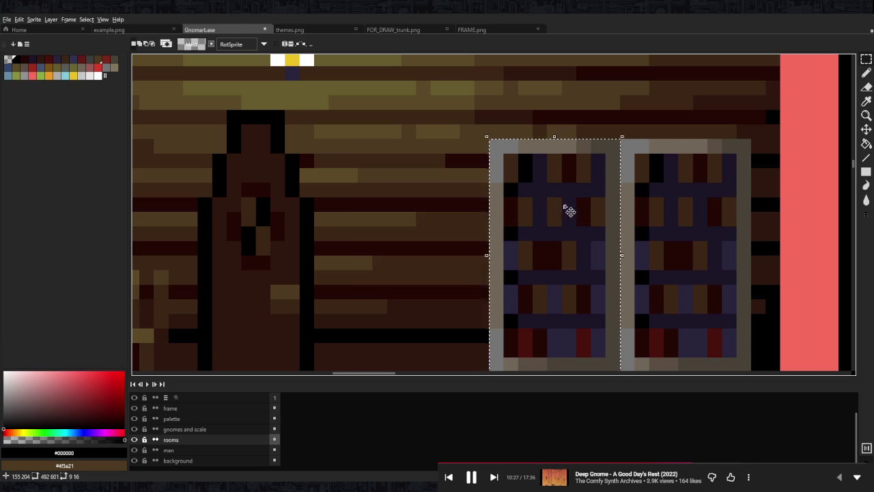
key("ctrl+z")
mouse_move(642, 240)
left_mouse_down()
mouse_move(562, 228)
mouse_move(693, 237)
mouse_move(456, 235)
left_mouse_up()
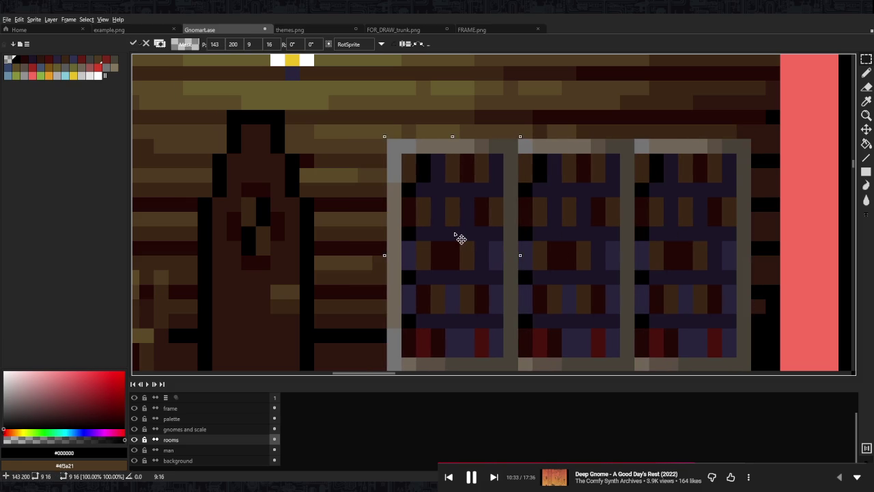
scroll(624, 208, "down", 3)
key("Return")
left_click_drag(657, 185, 568, 243)
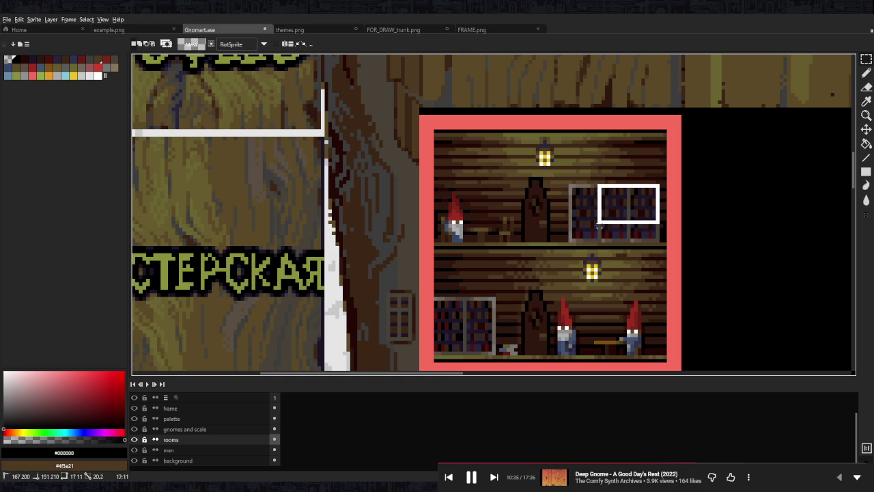
scroll(634, 224, "up", 3)
left_click_drag(634, 224, 649, 226)
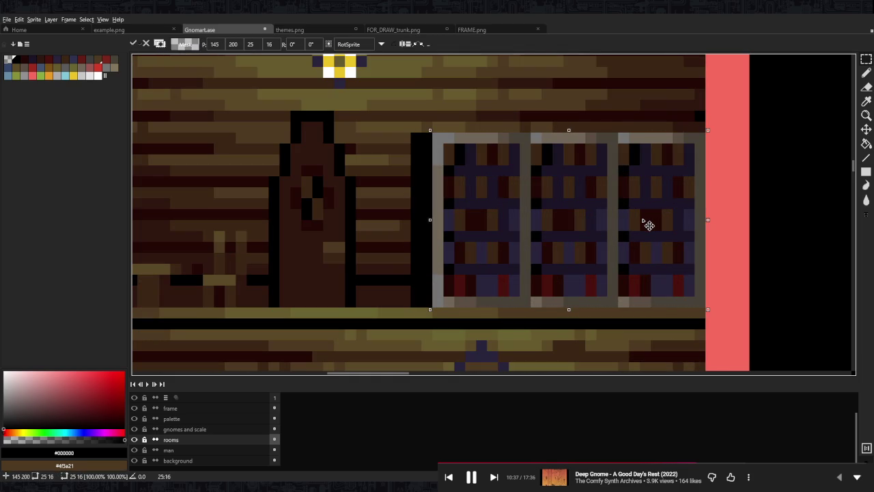
key("ctrl+z")
key("ctrl+z")
key("ctrl+z")
key("ctrl+z")
scroll(612, 214, "down", 5)
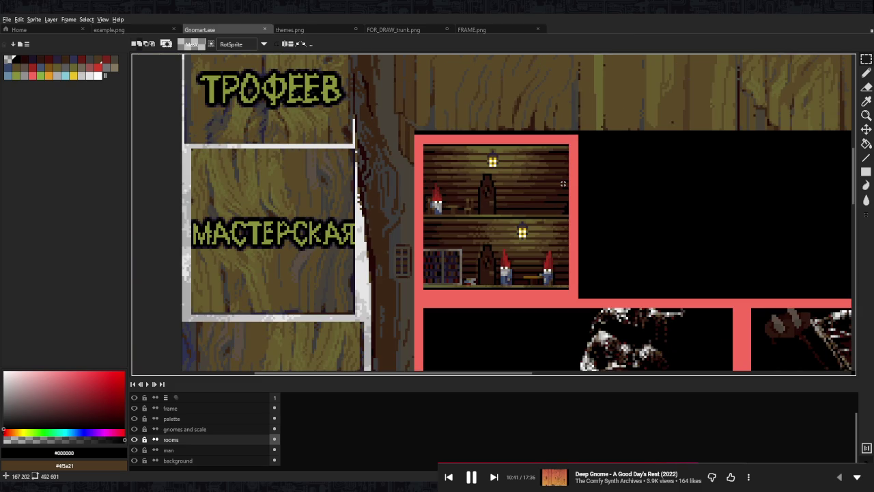
Add a new furniture layer above the rooms layer.
key("ctrl+z")
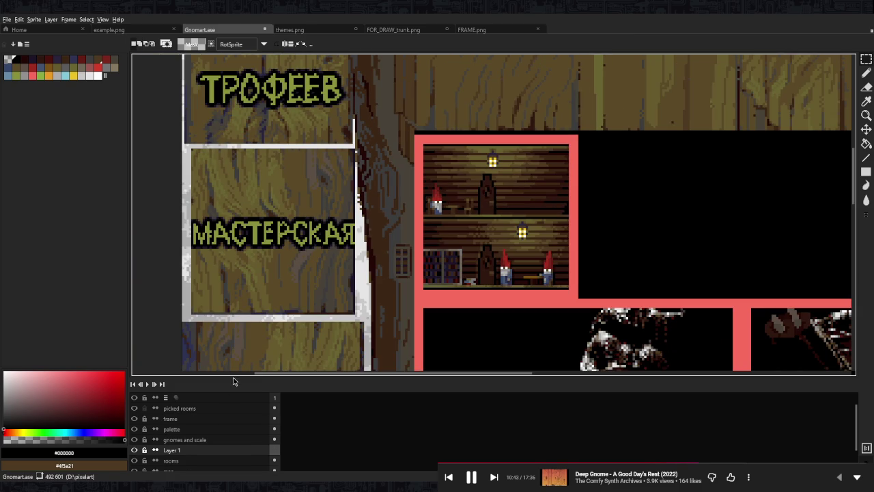
mouse_move(232, 378)
left_mouse_down()
mouse_move(234, 346)
mouse_move(233, 360)
left_mouse_up()
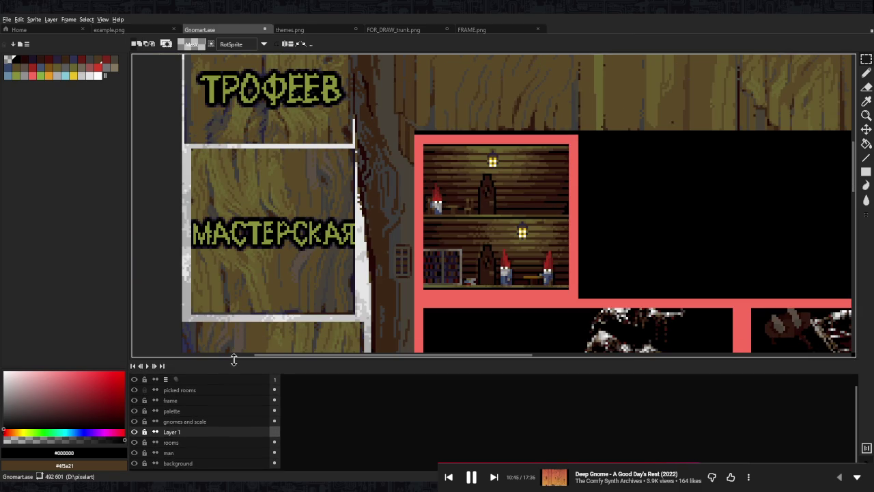
left_click(202, 433)
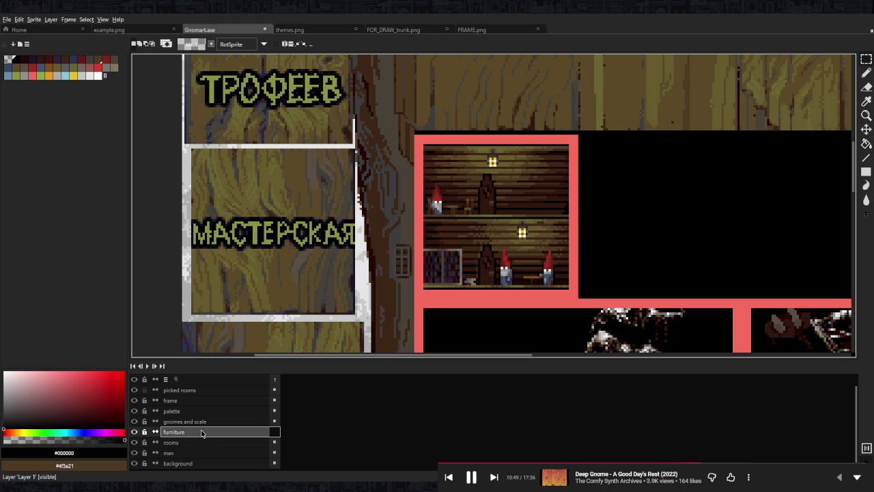
scroll(538, 195, "up", 3)
Paste the bookshelf into the upper room, right of the door.
key("ctrl+v")
mouse_move(572, 230)
left_mouse_down()
mouse_move(601, 230)
mouse_move(438, 229)
mouse_move(501, 229)
left_mouse_up()
key("Return")
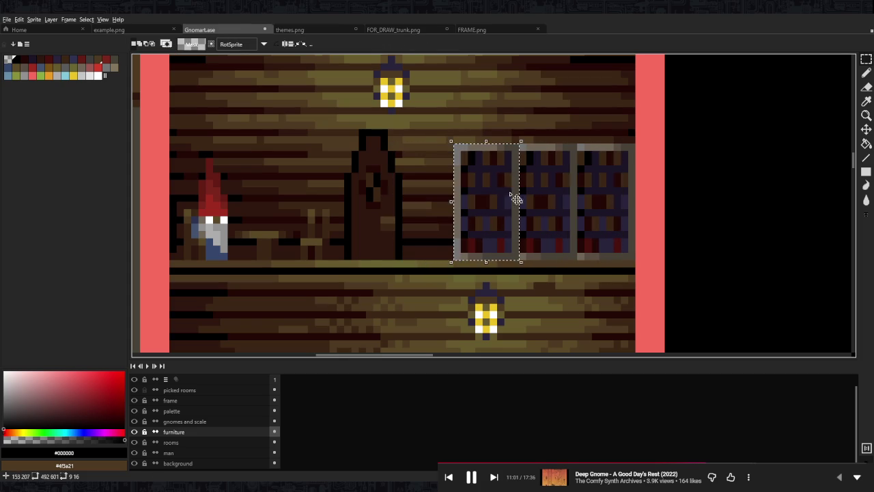
left_click(559, 176)
left_click_drag(637, 141, 453, 261)
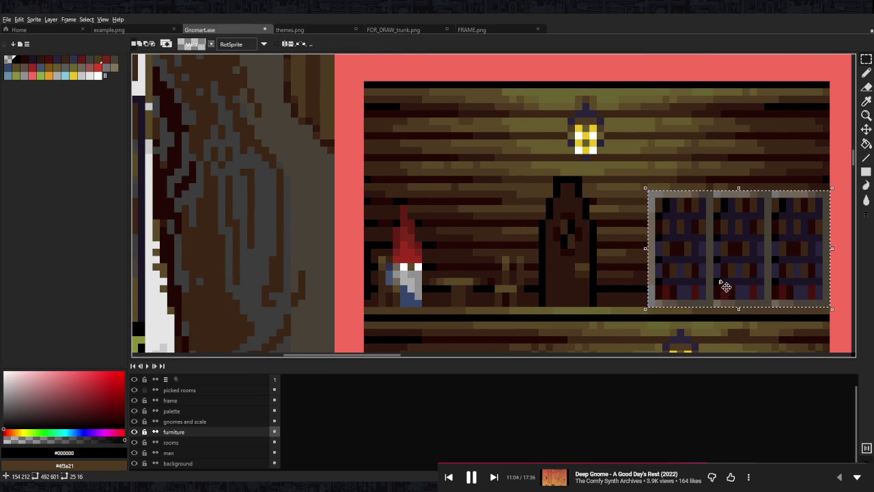
left_click_drag(722, 287, 458, 278)
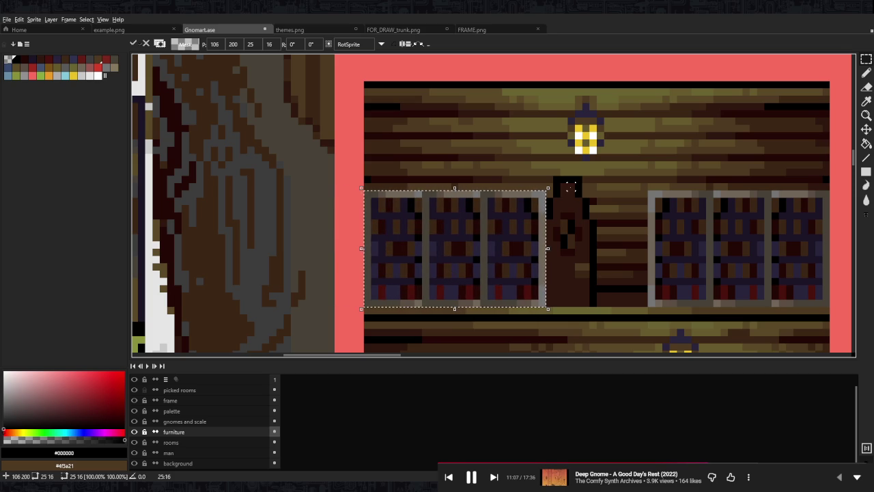
key("Escape")
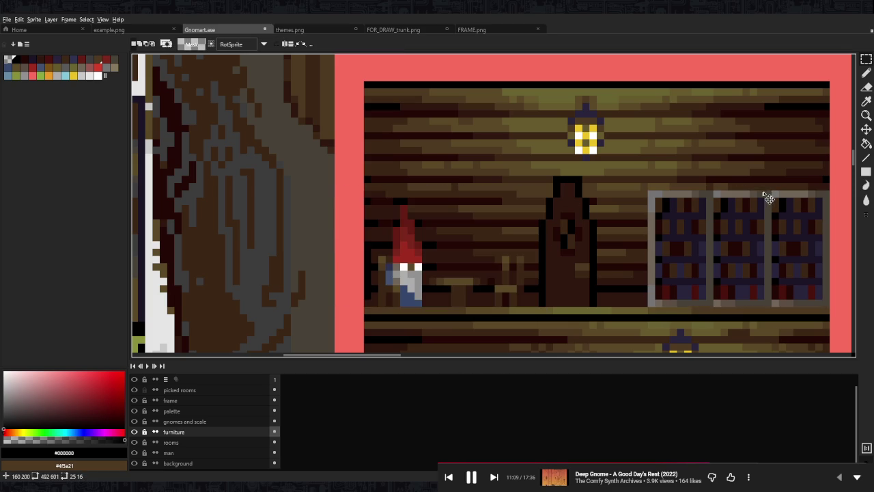
Copy a two-bookshelf section onto the upper room's left wall.
left_click_drag(819, 193, 704, 311)
left_click(797, 135)
left_click_drag(772, 190, 646, 308)
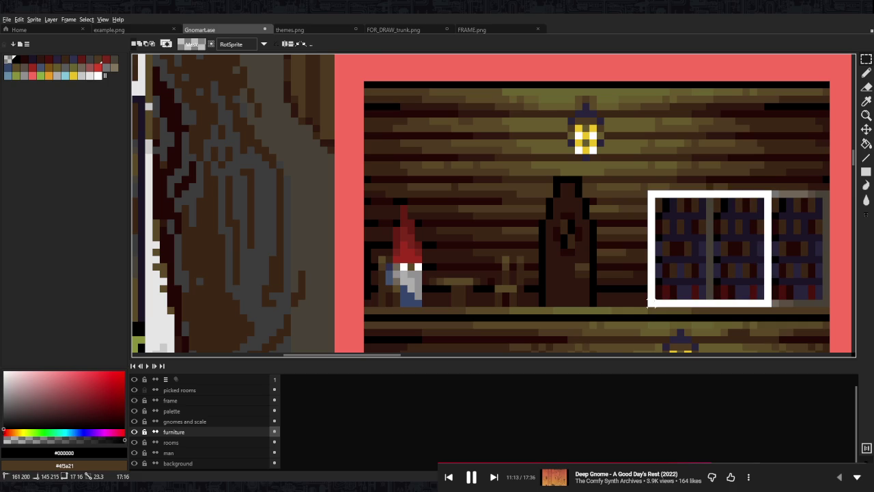
left_click_drag(735, 255, 448, 255)
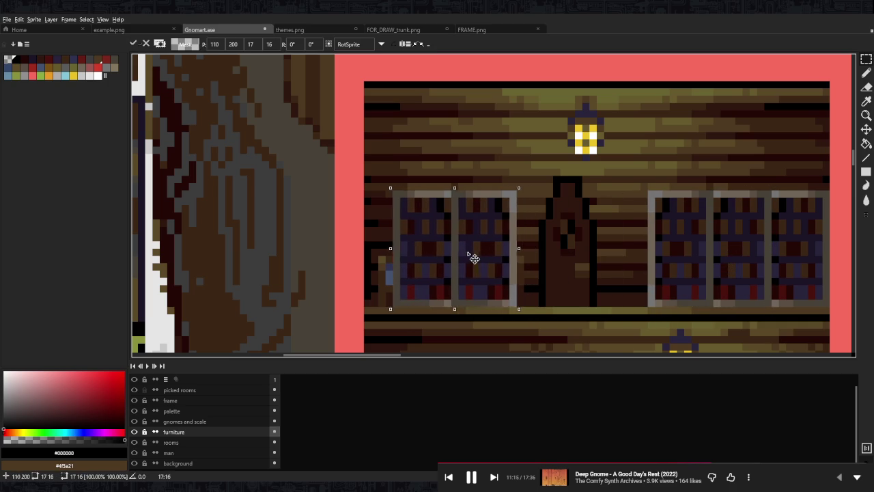
key("Return")
scroll(448, 254, "down", 5)
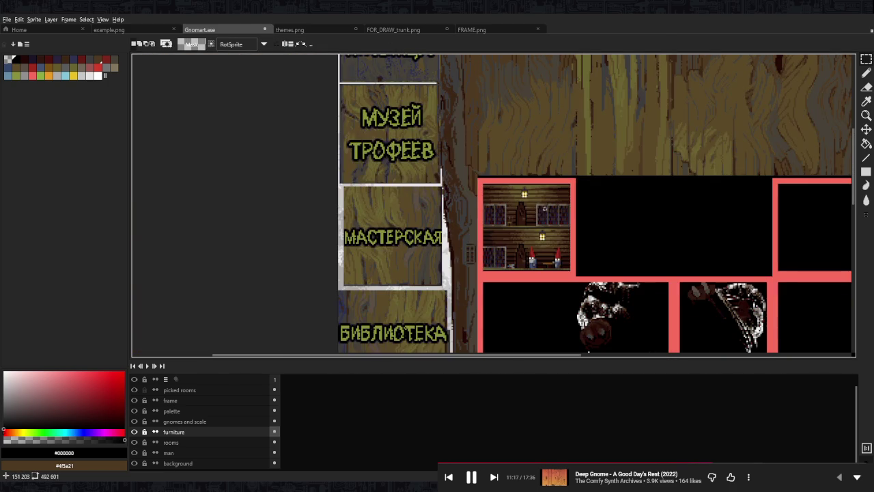
Paint the bookshelf frame's light-grey top edge dark grey.
scroll(559, 204, "up", 3)
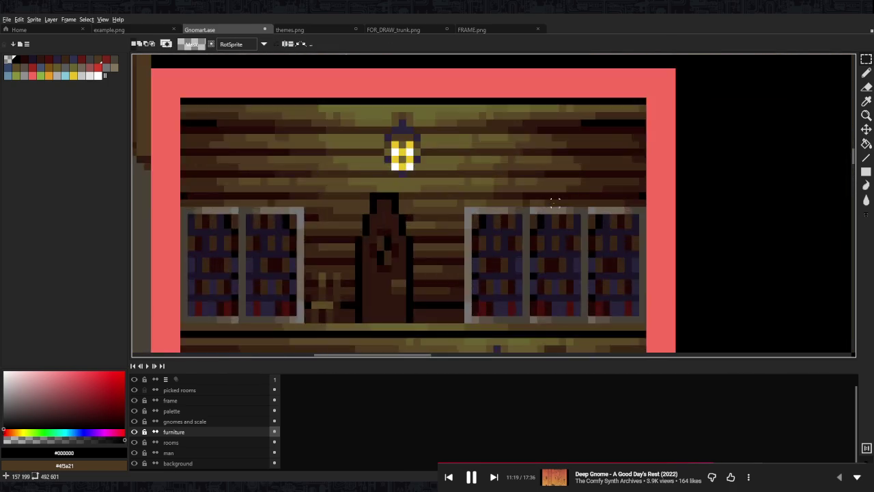
scroll(559, 204, "up", 2)
key("b")
left_click(491, 213, "alt")
scroll(612, 215, "down", 2)
scroll(613, 218, "up", 1)
scroll(616, 226, "down", 3)
scroll(615, 226, "down", 1)
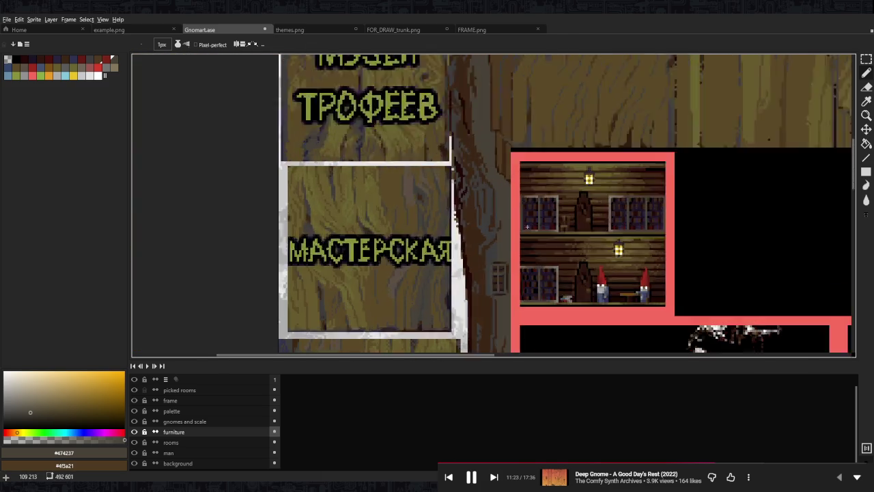
scroll(569, 235, "up", 3)
left_click_drag(562, 128, 536, 126)
Darken two pixels beside the door with the sampled wall brown.
scroll(526, 131, "down", 4)
scroll(505, 150, "down", 1)
scroll(499, 164, "up", 1)
scroll(491, 169, "up", 3)
left_click(465, 196, "alt")
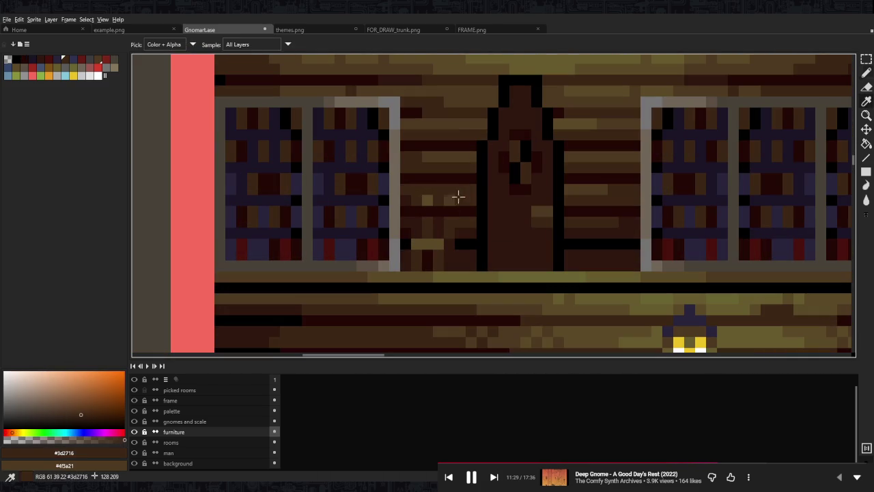
left_click(416, 238, "alt")
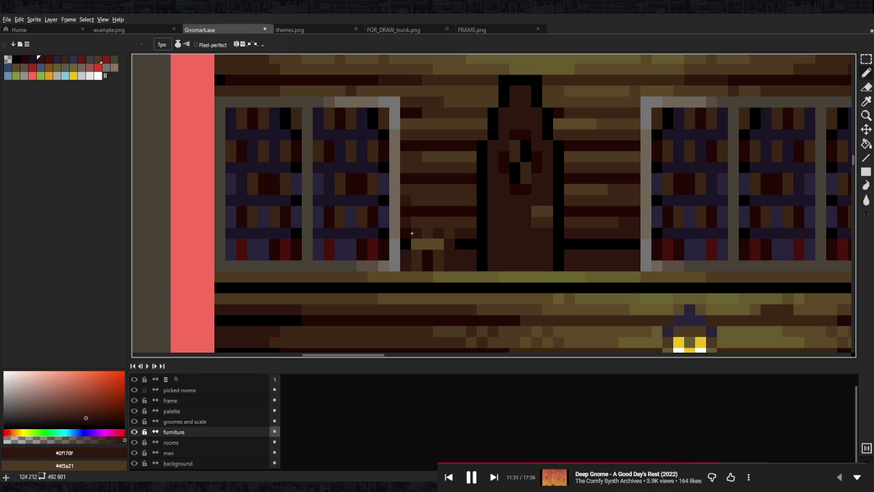
left_click(412, 242, "alt")
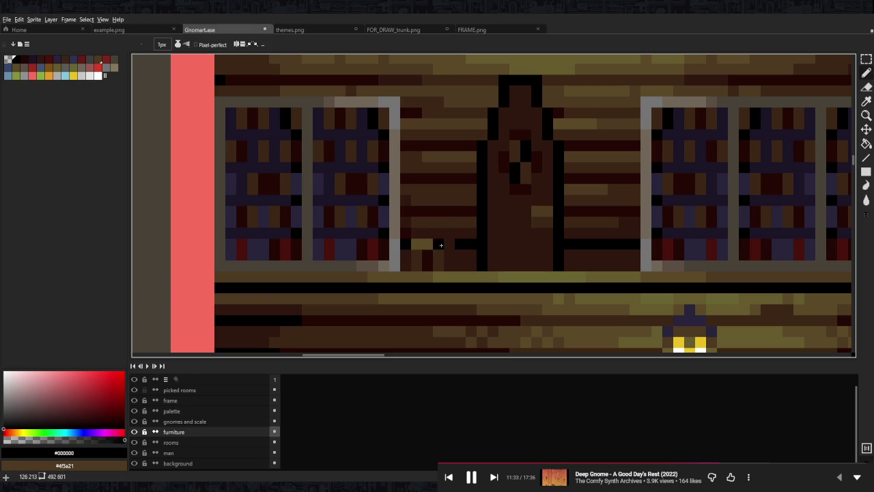
key("e")
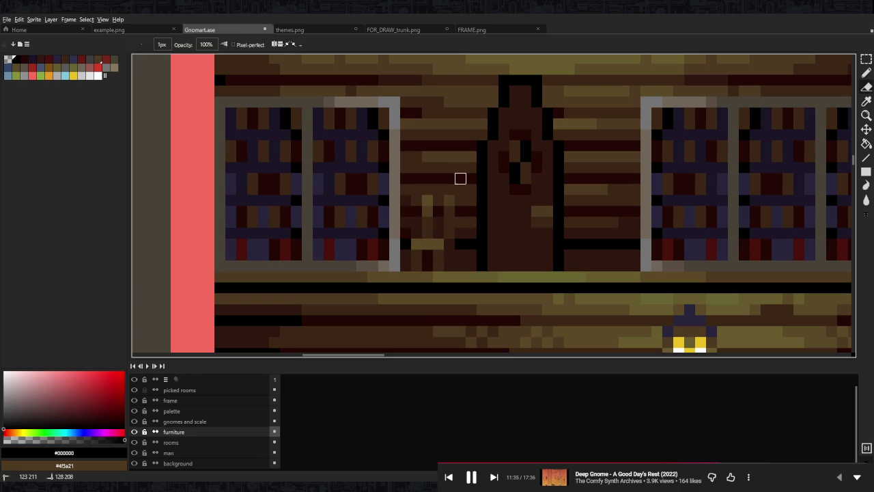
Hide the furniture layer and work on the rooms layer.
key("m")
left_click_drag(398, 274, 504, 166)
key("ctrl+d")
left_click(134, 431)
left_click(170, 442)
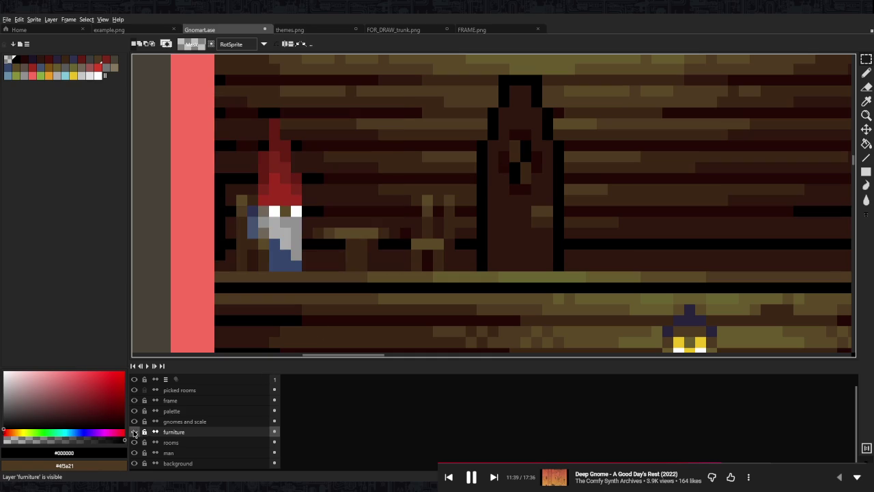
scroll(249, 304, "up", 1)
Select and cut the gnome with its hat, the table and the chair.
left_click_drag(232, 312, 301, 234)
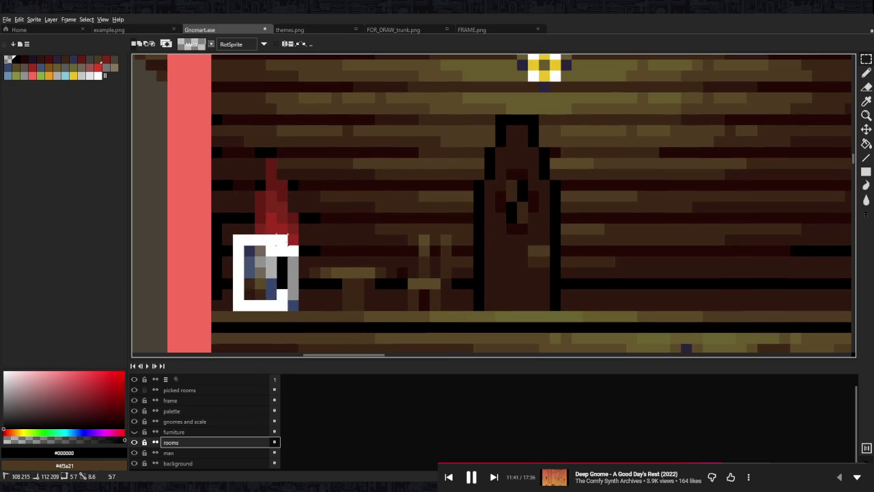
mouse_move(265, 157)
left_mouse_down()
mouse_move(278, 234)
mouse_move(288, 180)
left_mouse_up()
mouse_move(310, 265)
left_mouse_down()
mouse_move(409, 280)
mouse_move(342, 311)
left_mouse_up()
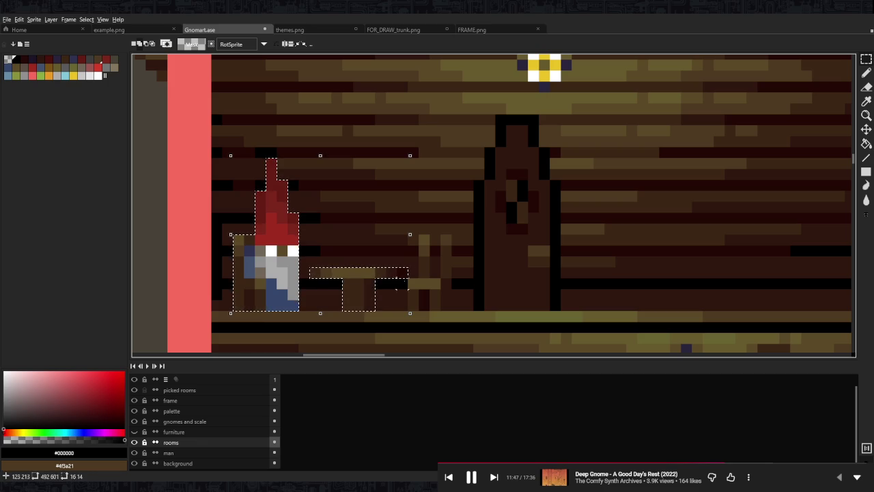
mouse_move(419, 234)
left_mouse_down()
mouse_move(440, 299)
mouse_move(452, 300)
mouse_move(452, 277)
left_mouse_up()
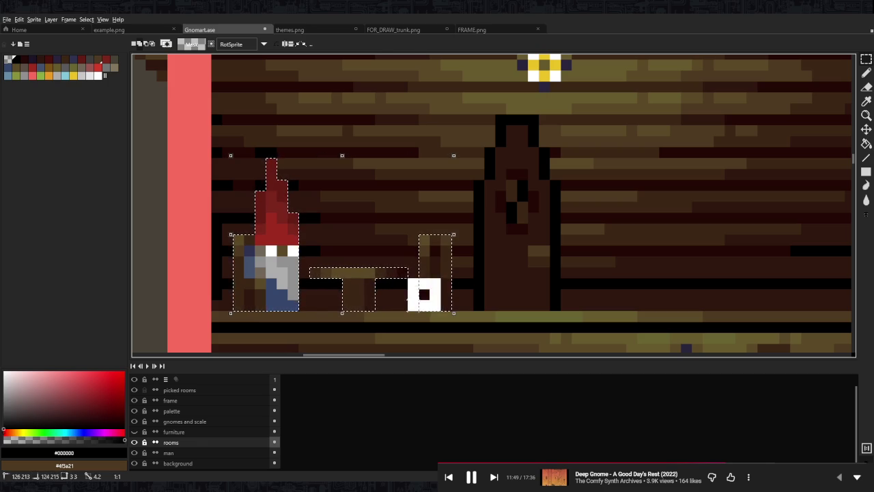
key("ctrl+x")
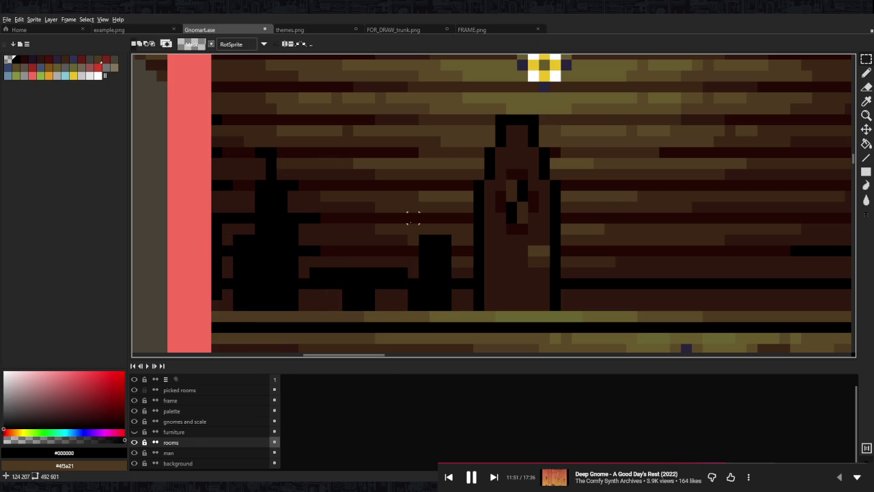
Paste the gnome, table and chair onto the furniture layer.
key("ctrl+z")
key("ctrl+d")
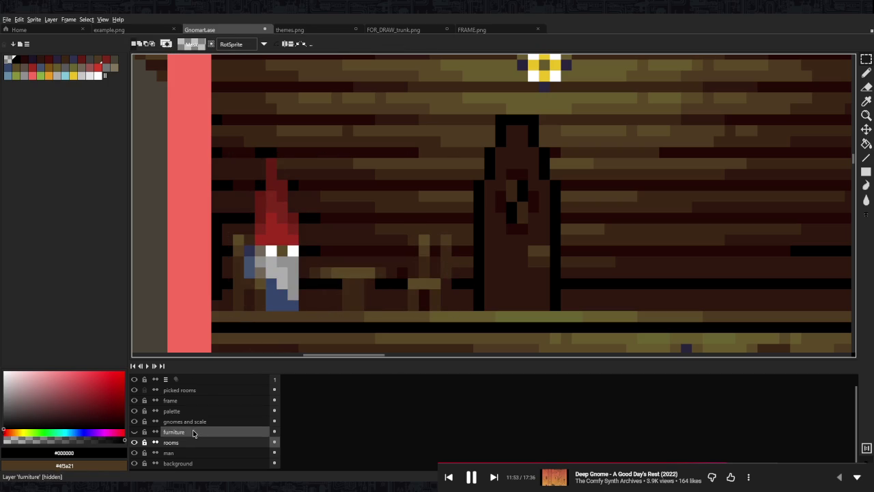
left_click(144, 432)
key("ctrl+z")
scroll(435, 227, "down", 1)
Zoom around the upper room and pick up the olive wood colour.
scroll(435, 228, "down", 1)
scroll(435, 227, "down", 1)
scroll(413, 238, "up", 1)
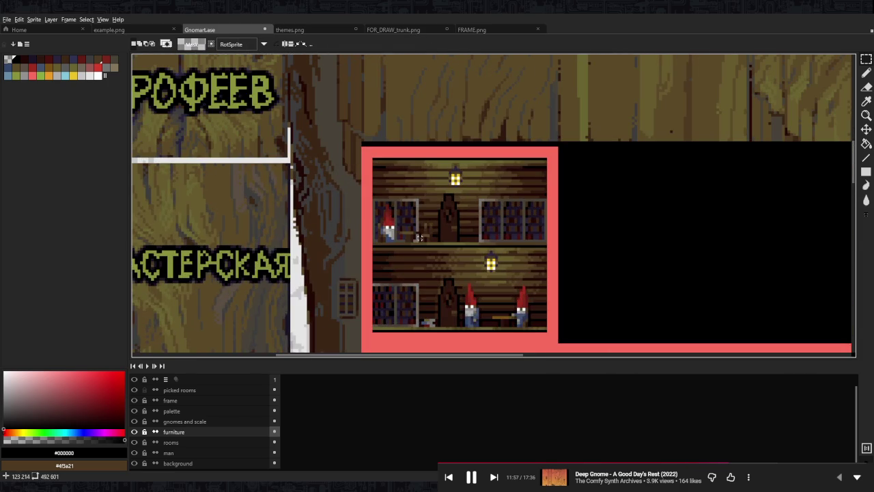
scroll(446, 205, "down", 1)
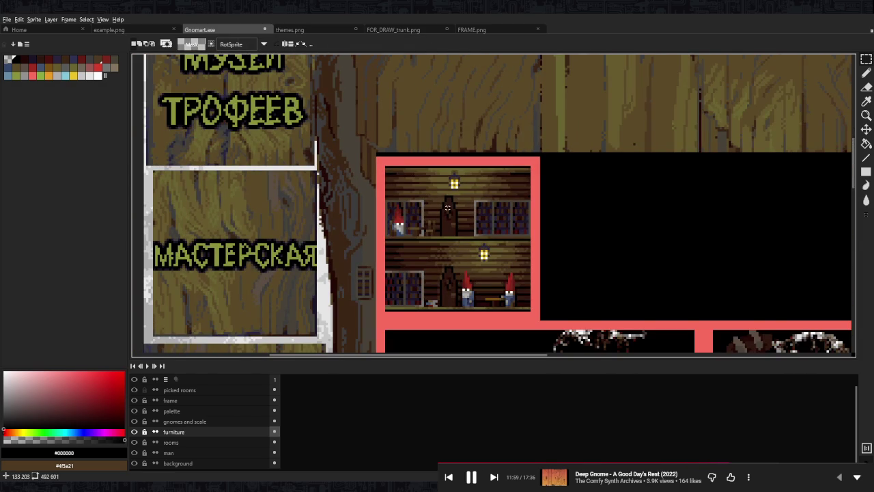
scroll(423, 213, "up", 3)
scroll(423, 213, "up", 2)
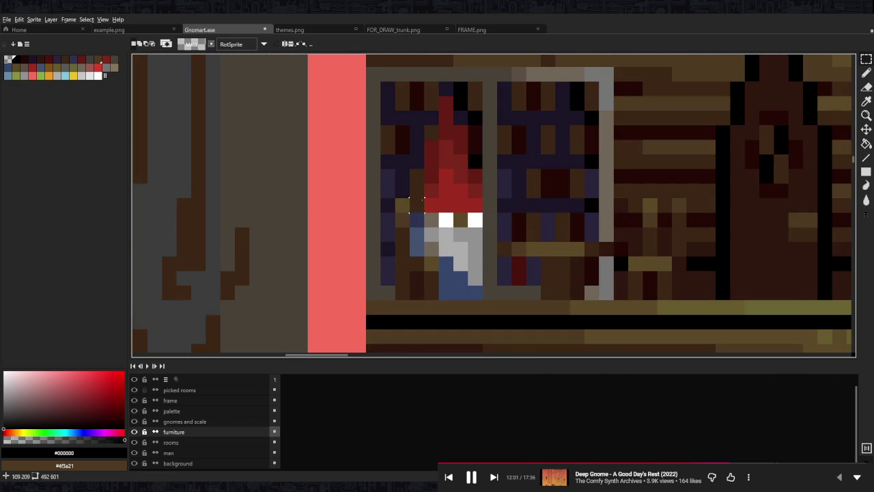
scroll(424, 200, "down", 2)
scroll(422, 204, "down", 1)
scroll(421, 207, "down", 2)
scroll(420, 211, "down", 1)
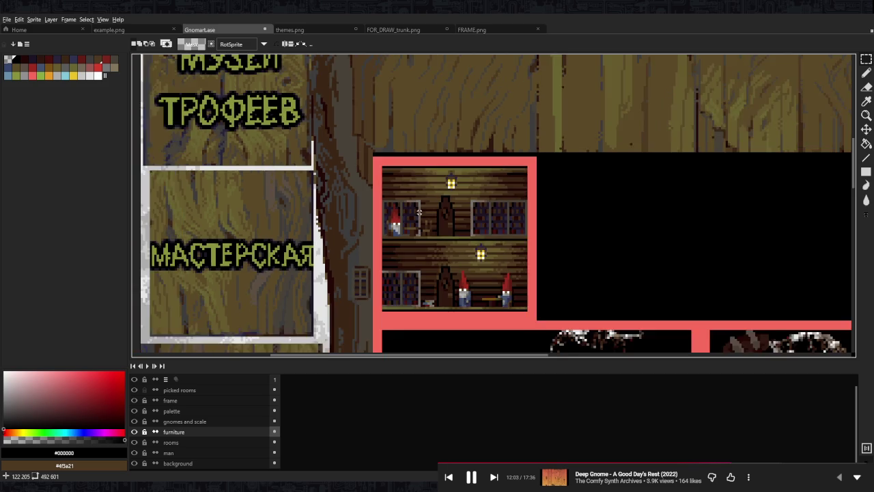
scroll(419, 212, "down", 1)
scroll(420, 218, "up", 3)
scroll(419, 222, "up", 2)
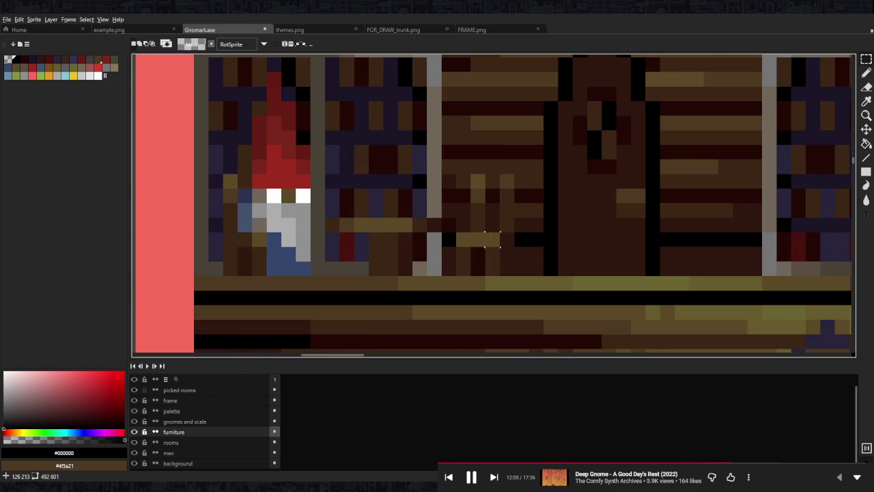
left_click(386, 225, "alt")
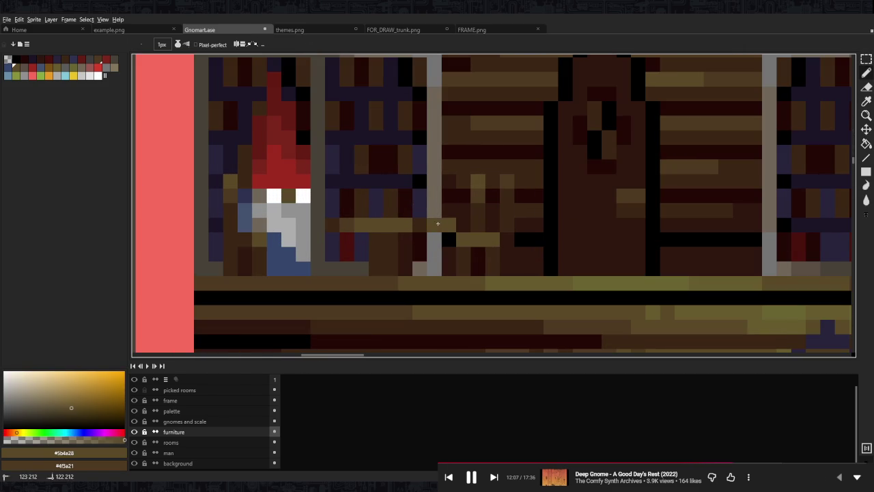
Sample lighter olive #675a2e, dark grey-brown #474237 and brown #5b4f45 from the canvas.
scroll(522, 181, "up", 3)
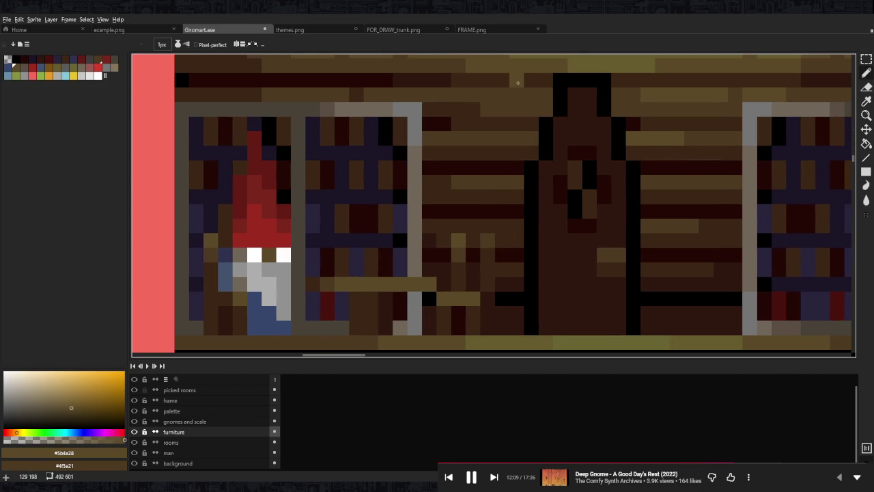
left_click(583, 63, "alt")
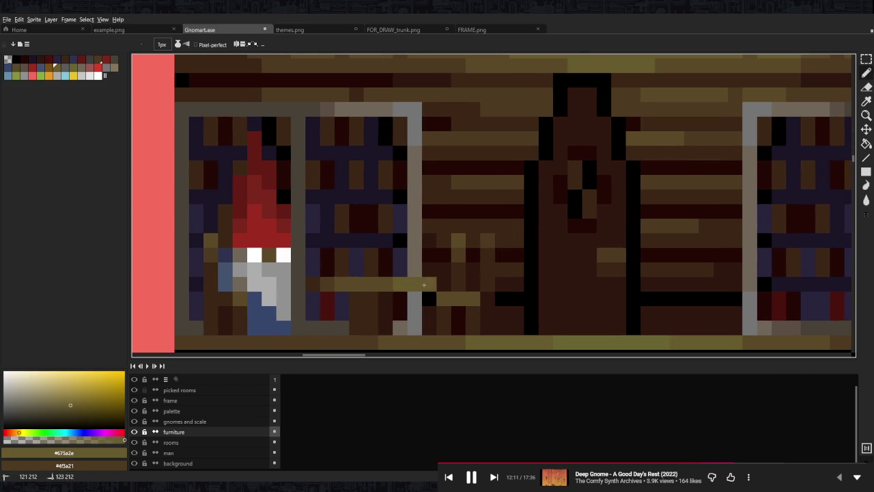
scroll(383, 237, "down", 3)
scroll(400, 236, "up", 3)
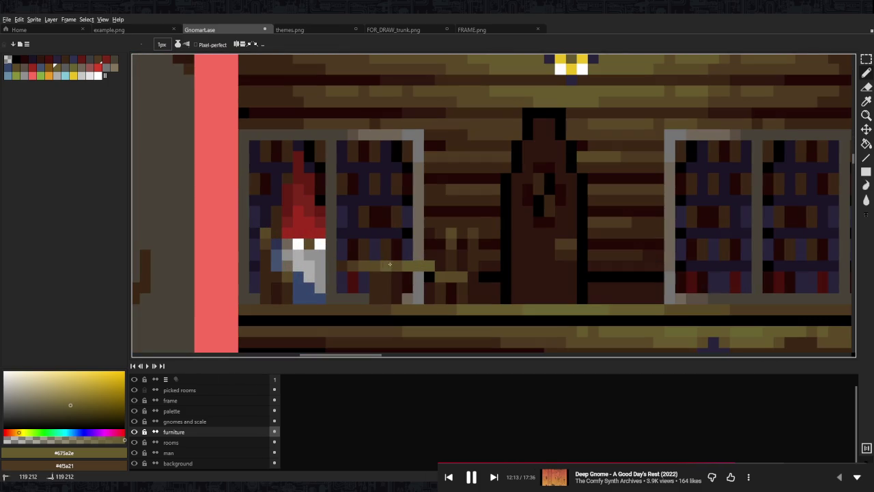
left_click(418, 282, "alt")
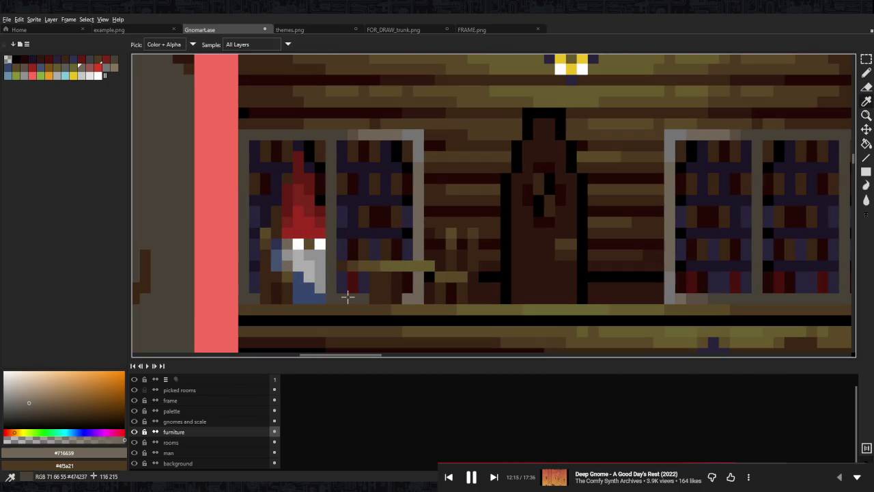
left_click(409, 296, "alt")
key("alt")
left_click(351, 137, "alt")
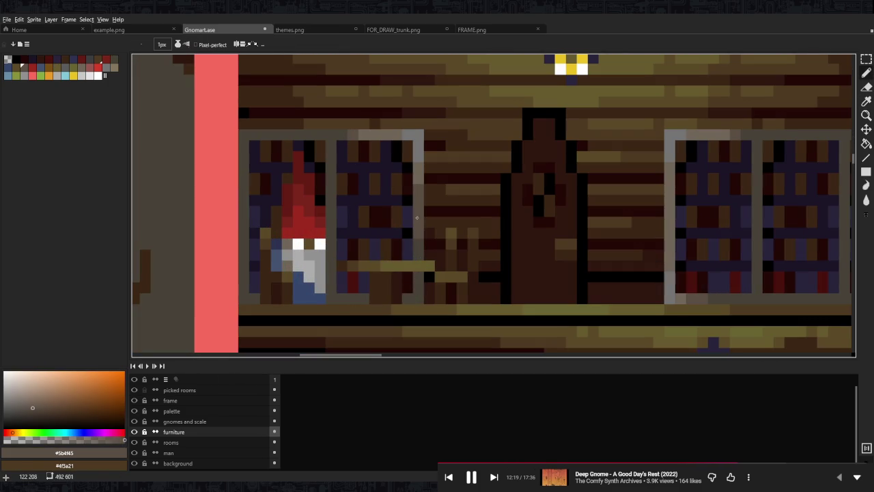
Re-pick #474237 and #5b4f45, then sample the shelf frame grey #716659.
scroll(418, 229, "down", 3)
scroll(448, 142, "up", 2)
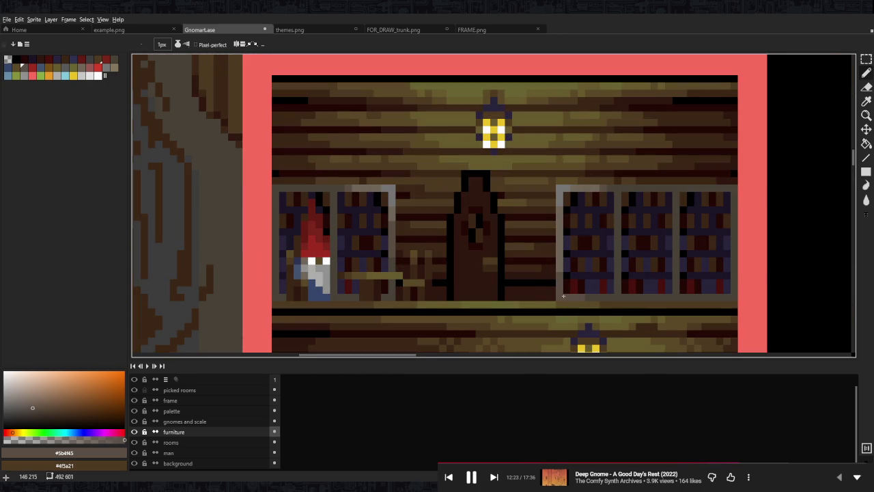
left_click(616, 296, "alt")
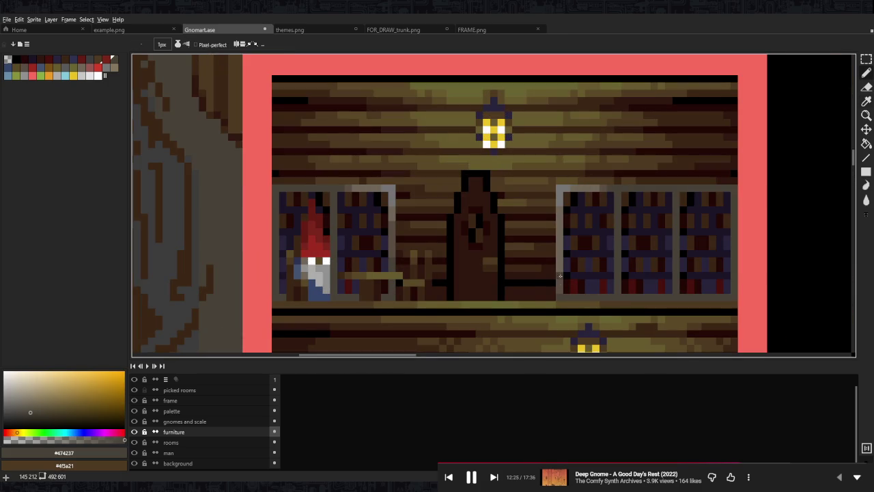
left_click(560, 274, "alt")
scroll(561, 291, "down", 3)
scroll(467, 217, "up", 3)
key("i")
left_click(457, 207)
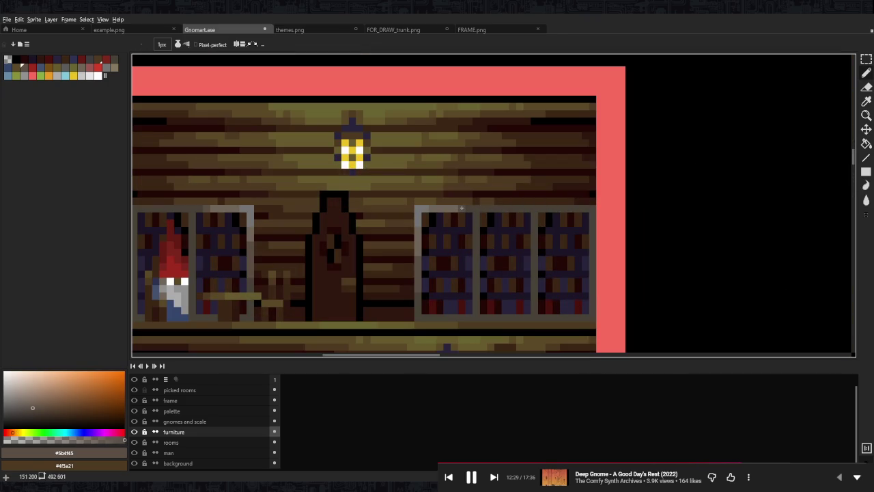
left_click(467, 206)
Shift the view to the trunk wall and pick grey #757575 and olive #5b4a28.
key("b")
left_click_drag(292, 210, 467, 209)
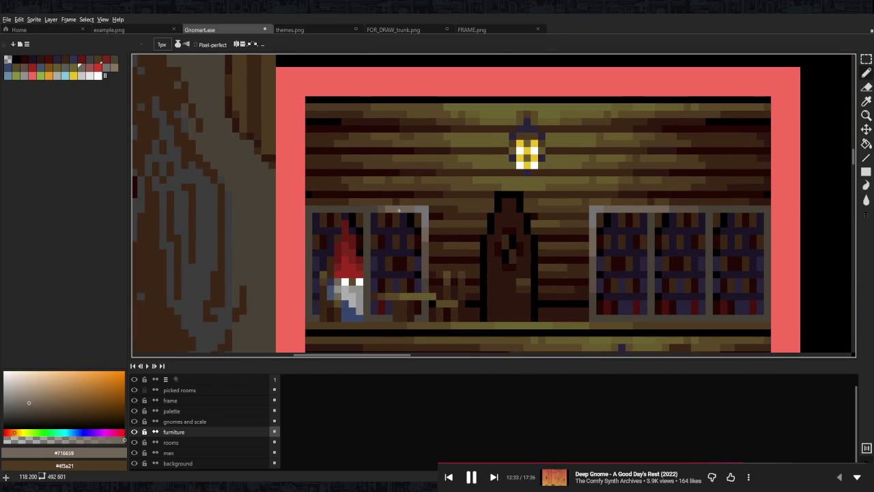
left_click(585, 209, "alt")
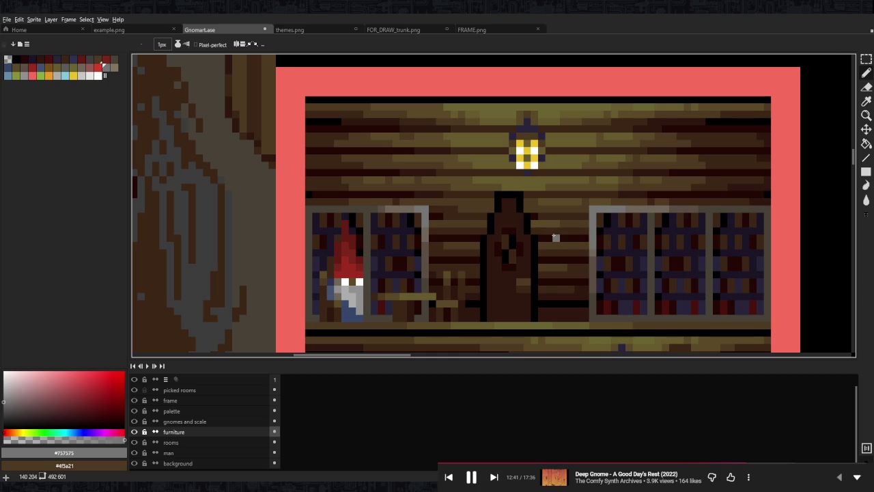
scroll(425, 275, "up", 5)
scroll(415, 271, "down", 2)
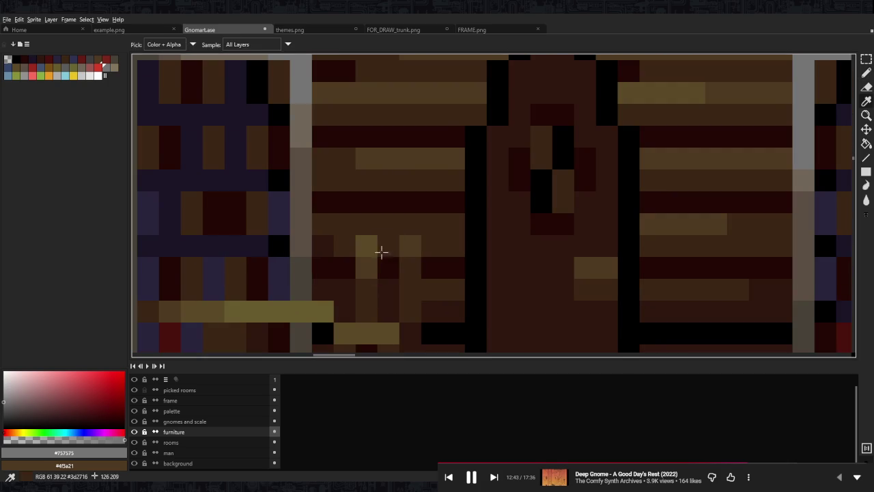
left_click(398, 246, "alt")
Select the light-brown block beside the gnome's table with the rectangular marquee.
key("m")
left_click_drag(355, 234, 422, 280)
scroll(453, 224, "down", 3)
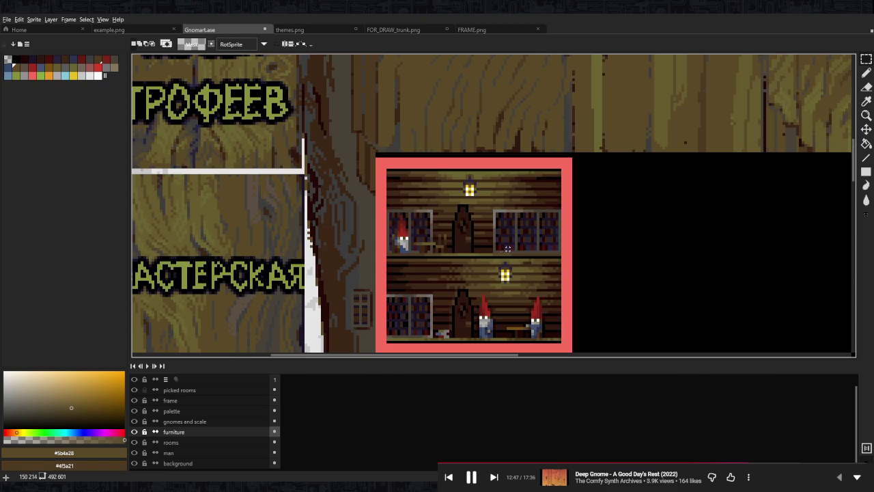
Darken a single wall pixel with the very dark red-brown #240805.
scroll(445, 245, "up", 3)
scroll(467, 267, "down", 3)
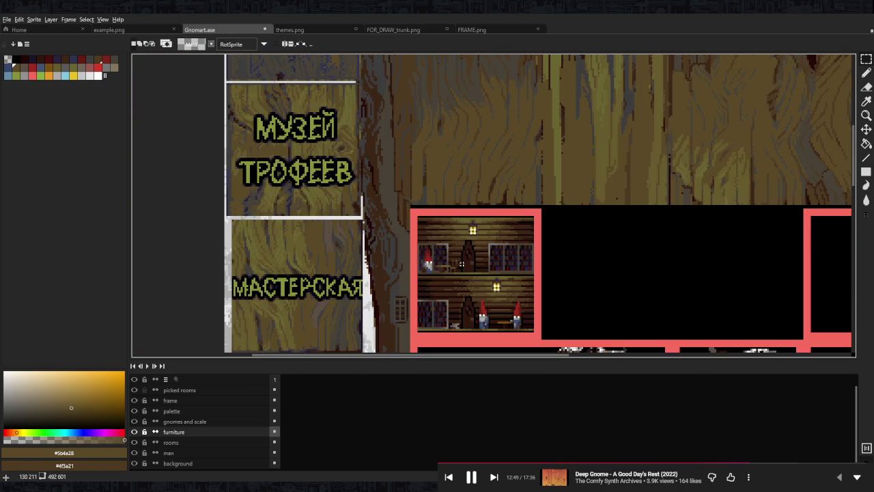
scroll(478, 280, "up", 4)
key("b")
left_click(493, 299, "alt")
left_click(489, 327)
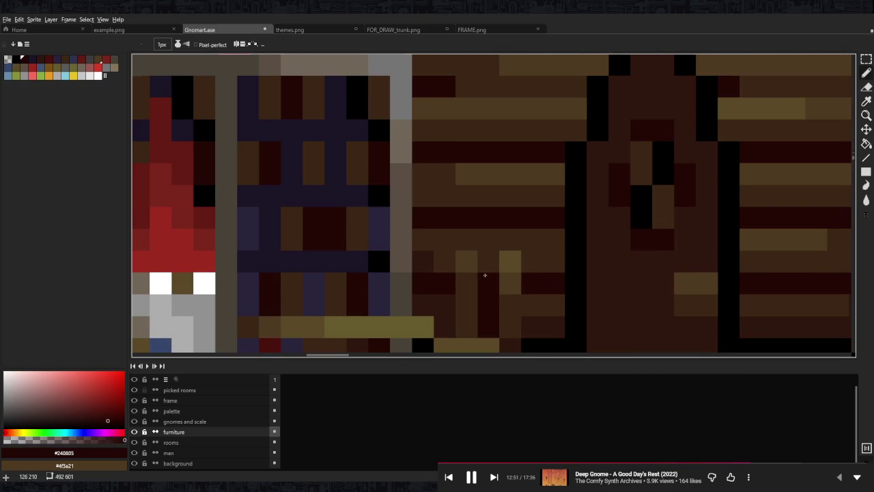
scroll(490, 280, "down", 4)
scroll(490, 280, "up", 2)
Merge the furniture layer down into the rooms layer.
key("v")
key("b")
scroll(490, 280, "up", 5)
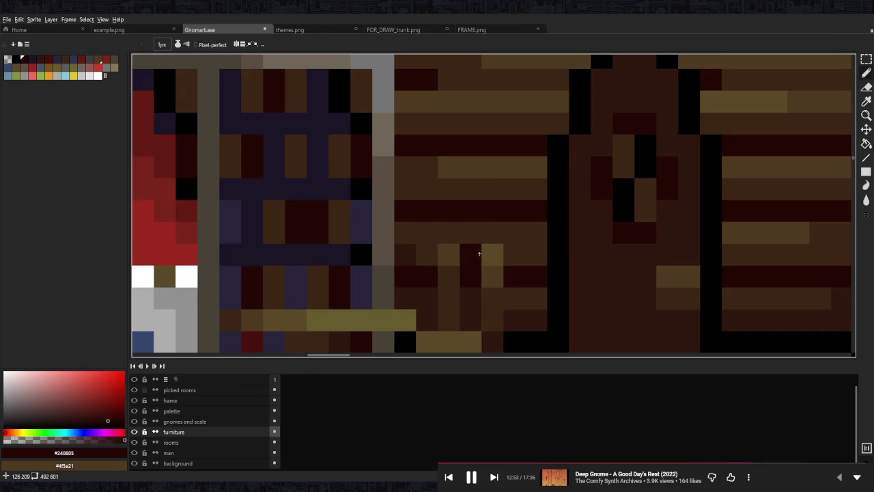
scroll(432, 249, "down", 4)
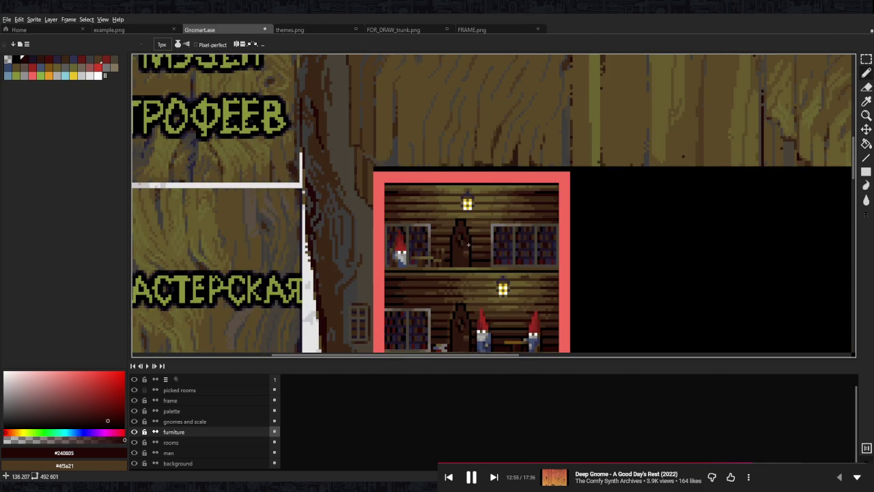
scroll(410, 250, "down", 1)
scroll(523, 253, "up", 1)
scroll(499, 238, "up", 1)
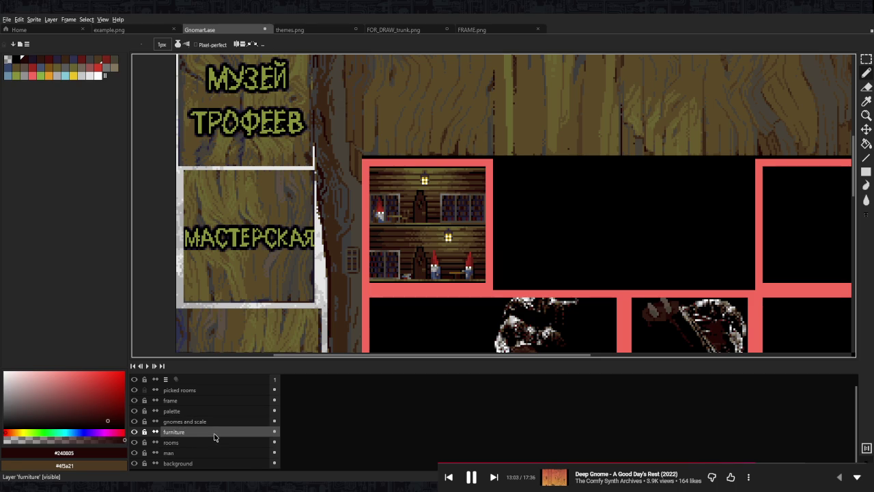
key("ctrl+e")
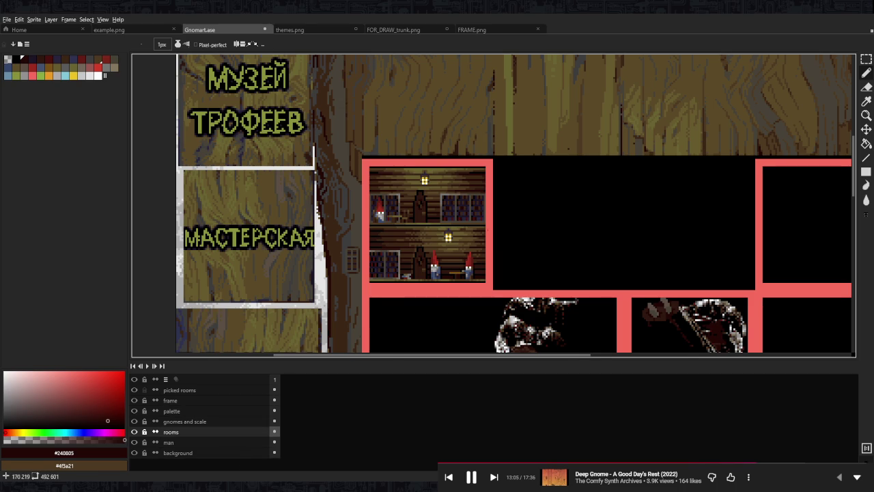
Zoom in close on the upper workshop room and switch to the Move tool.
scroll(487, 229, "down", 3)
scroll(478, 232, "up", 2)
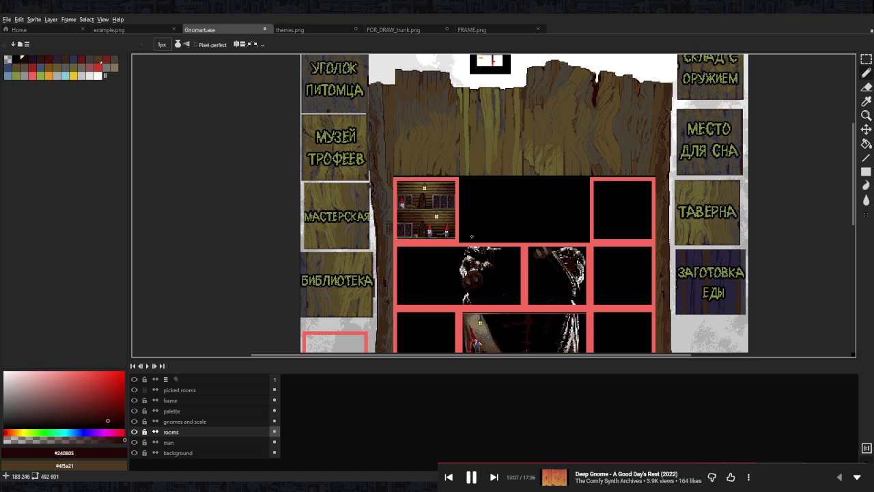
scroll(471, 236, "up", 1)
scroll(427, 219, "up", 2)
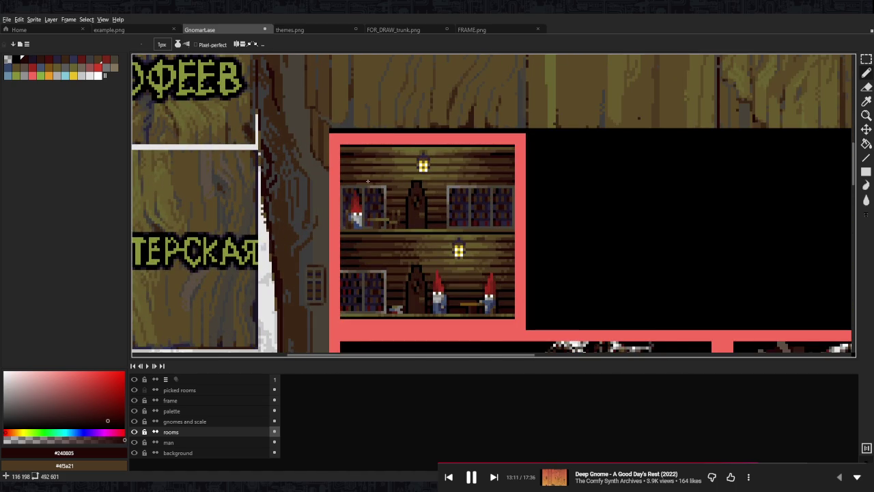
scroll(368, 181, "up", 1)
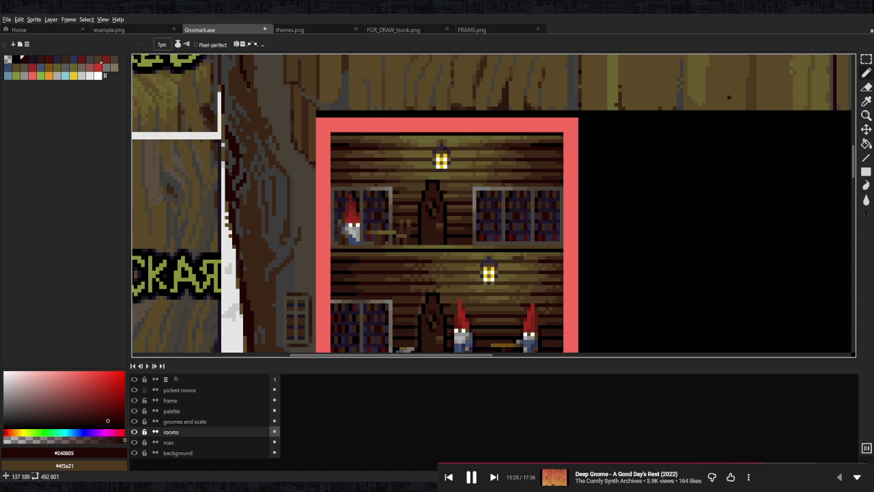
scroll(441, 149, "down", 3)
scroll(441, 149, "down", 2)
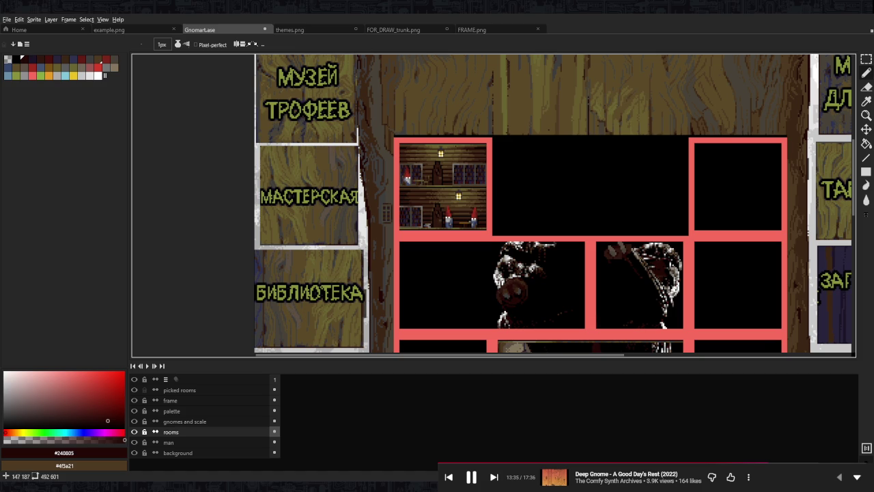
scroll(440, 155, "up", 3)
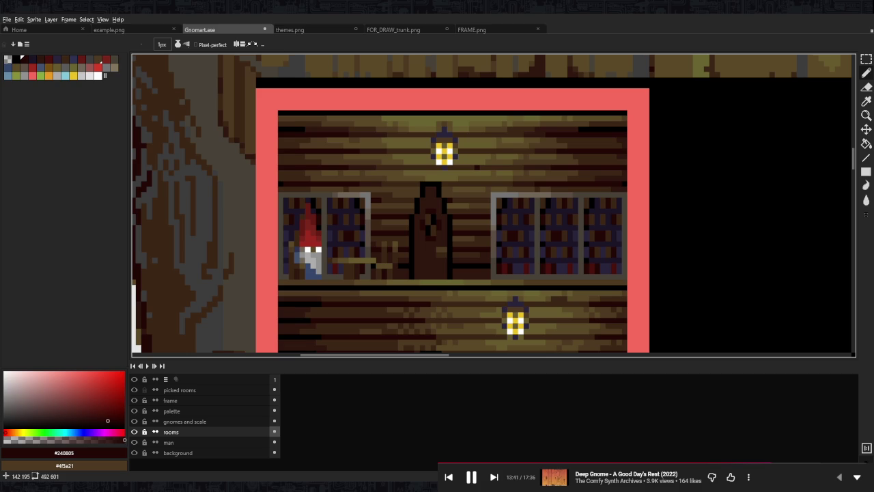
scroll(516, 167, "up", 1)
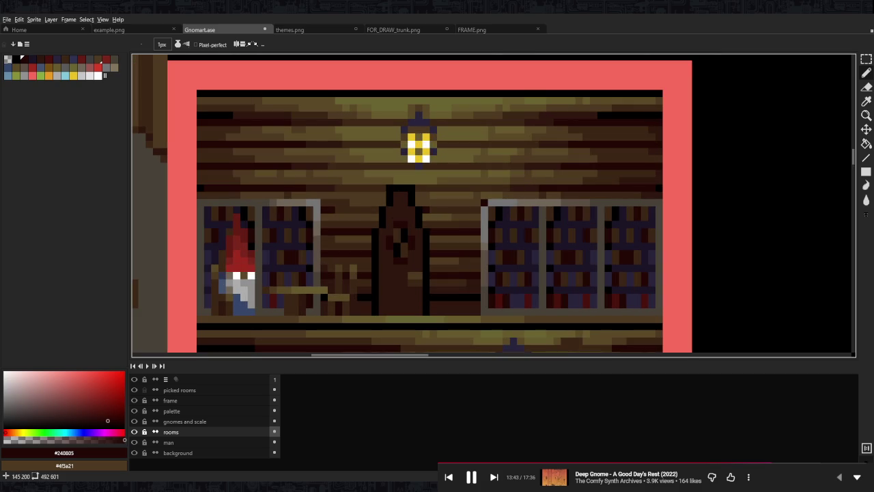
key("v")
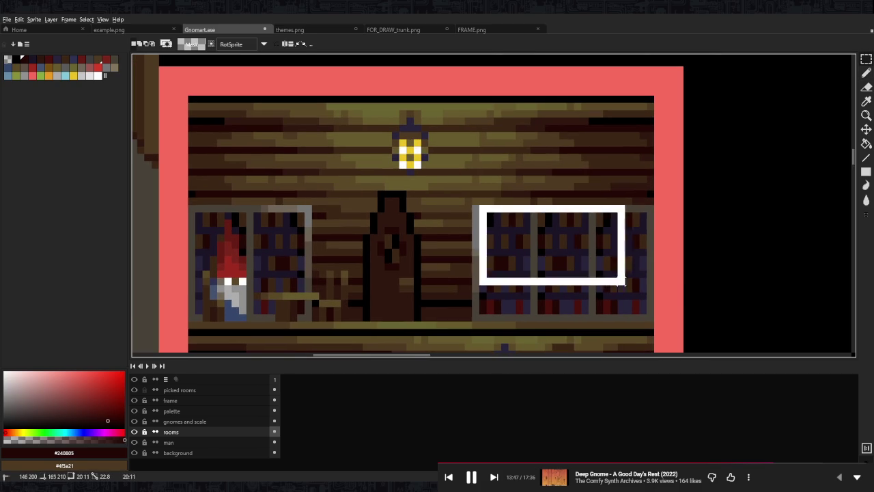
Select the right bookshelf and move it up to the ceiling.
left_click_drag(652, 213, 487, 316)
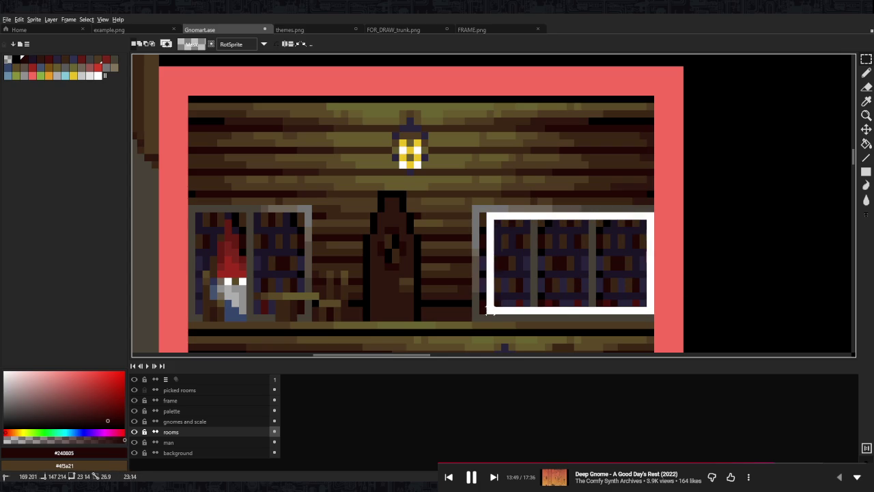
left_click_drag(577, 298, 575, 202)
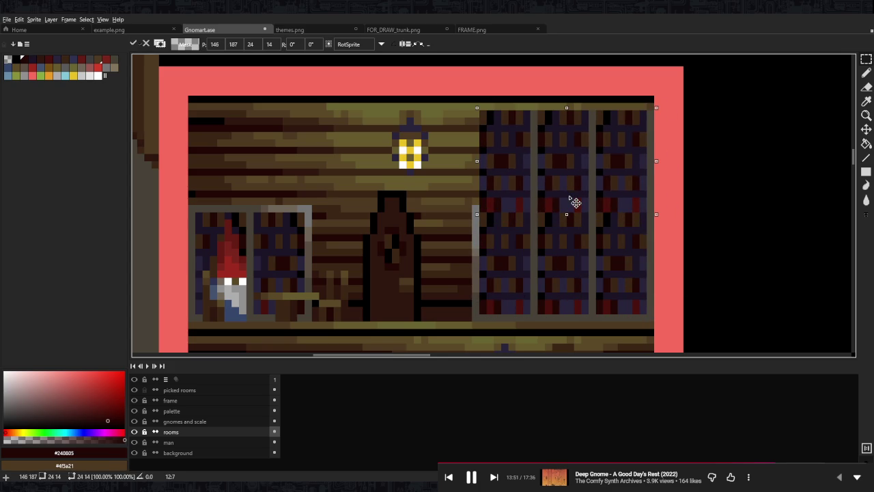
key("ctrl+d")
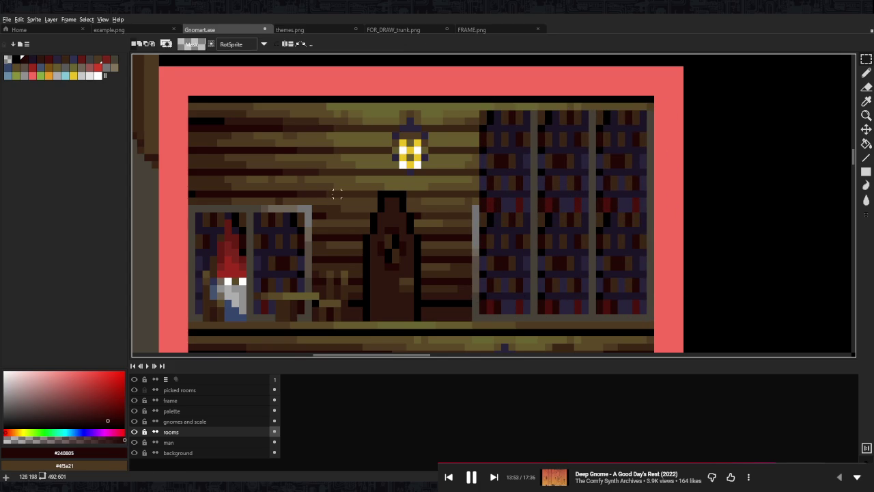
Zoom out and back in to recentre the workshop room and check the tall shelf.
scroll(409, 196, "left", 3)
scroll(580, 185, "down", 3)
scroll(655, 184, "down", 2)
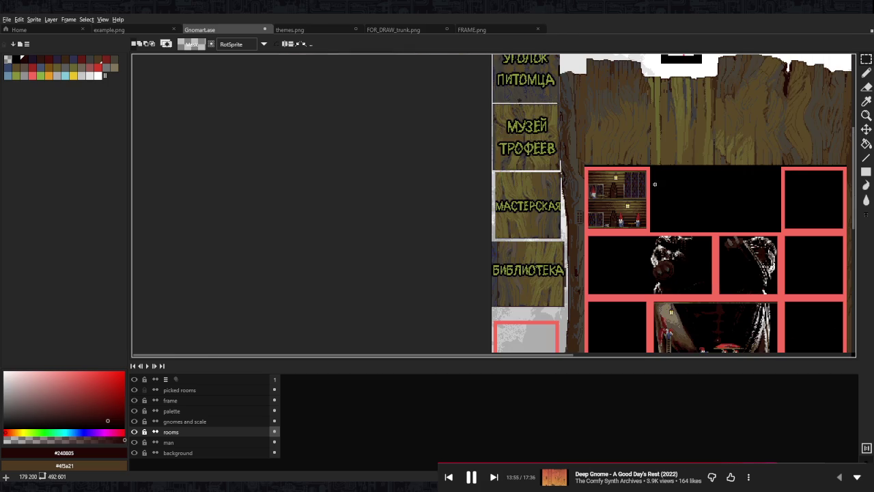
scroll(652, 185, "right", 3)
scroll(523, 178, "right", 1)
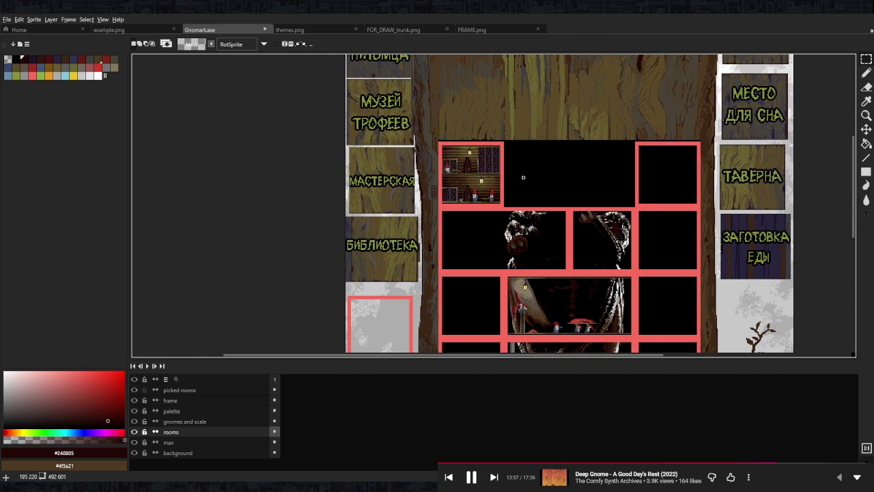
scroll(489, 156, "up", 3)
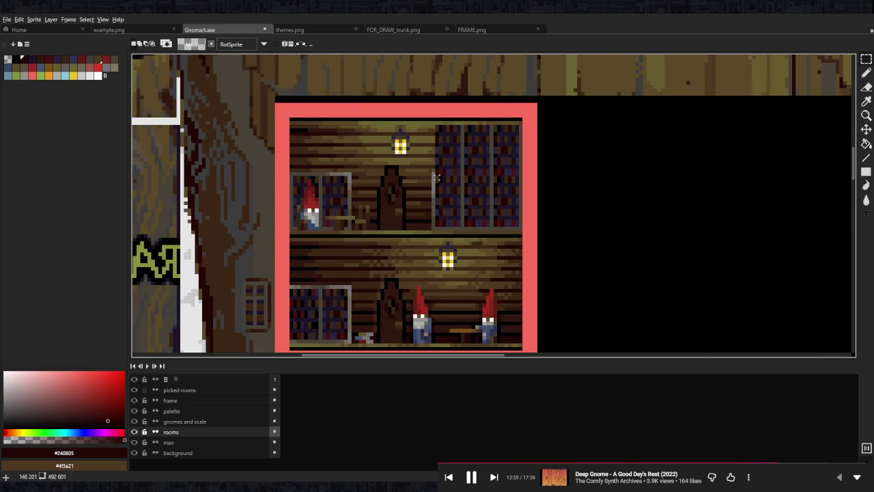
scroll(436, 178, "left", 2)
scroll(435, 177, "down", 1)
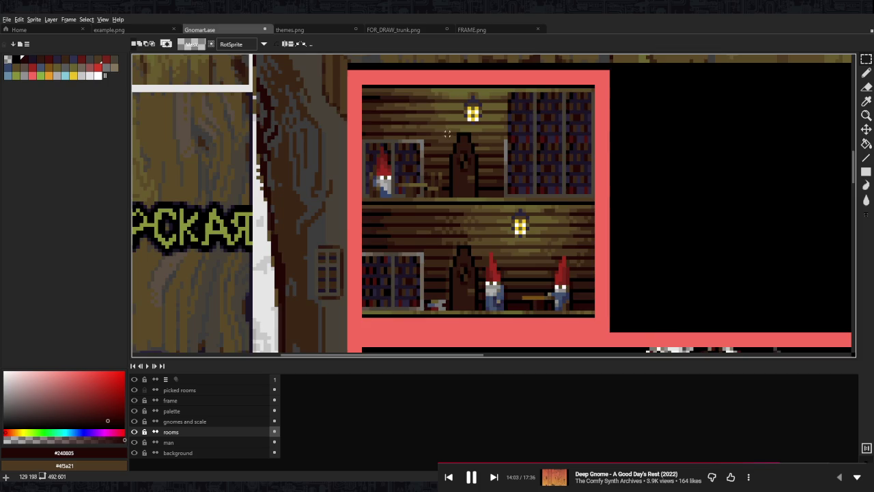
left_click_drag(447, 130, 460, 183)
scroll(446, 159, "up", 2)
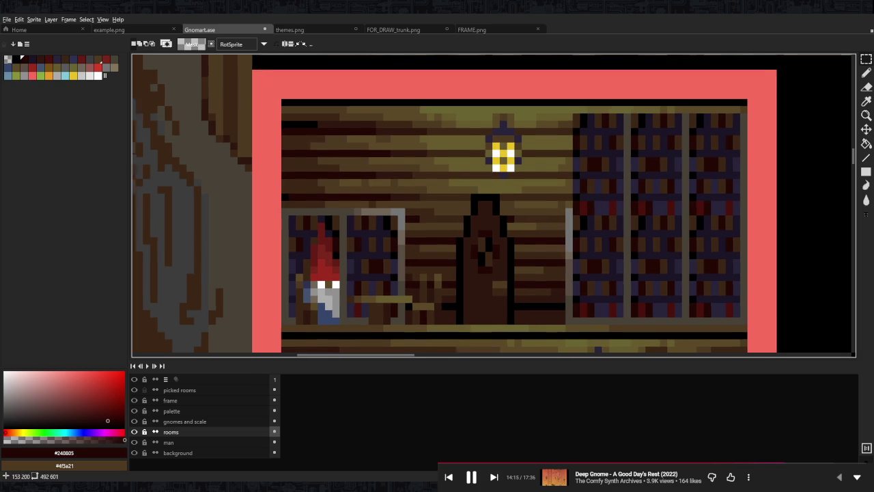
scroll(605, 181, "down", 3)
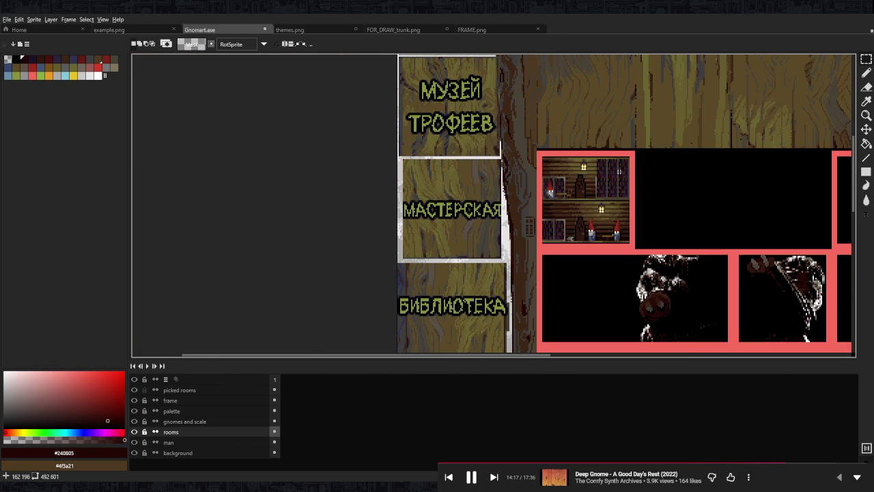
Copy the mushroom-room ladder, stretch it taller and place it against the workshop bookshelf.
scroll(619, 172, "up", 2)
scroll(594, 167, "up", 2)
scroll(581, 164, "down", 5)
scroll(569, 144, "up", 1)
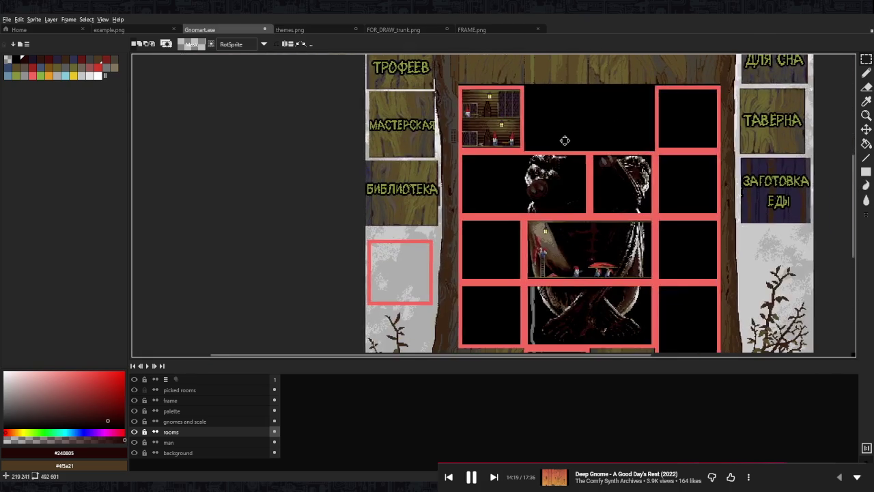
scroll(526, 275, "up", 3)
left_click_drag(517, 250, 538, 308)
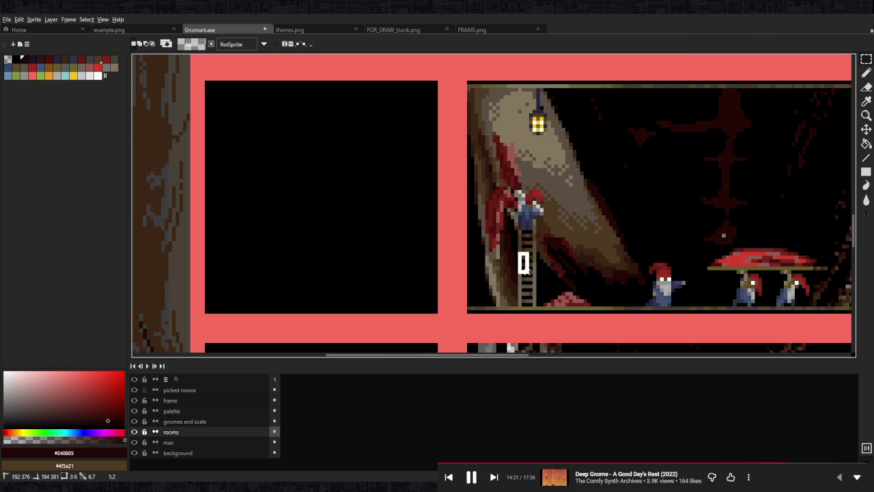
left_click_drag(527, 249, 526, 235)
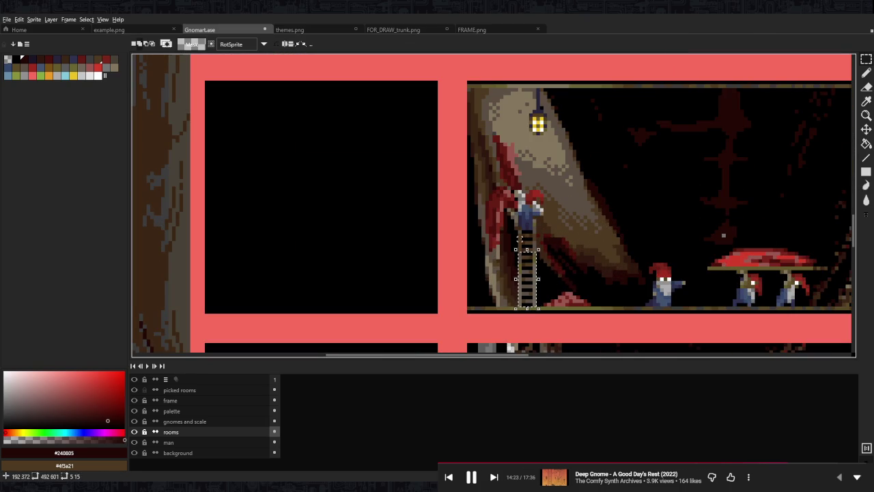
scroll(617, 241, "down", 3)
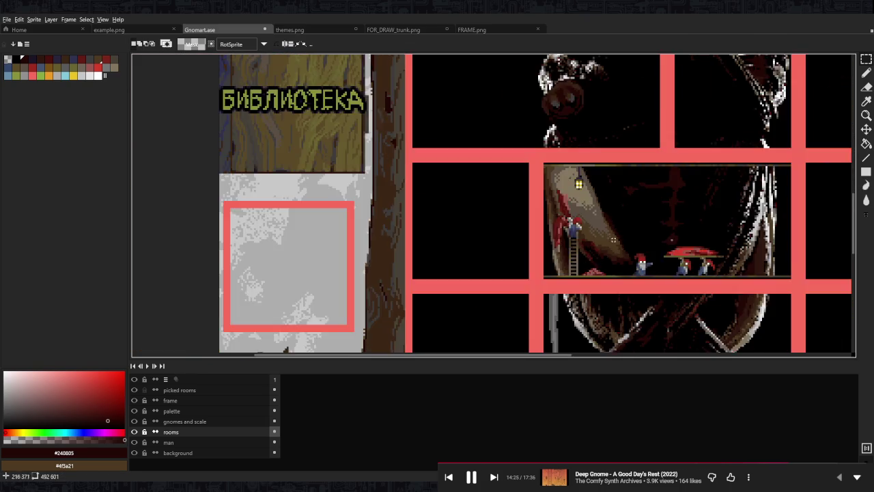
scroll(503, 213, "up", 4)
left_click_drag(725, 235, 513, 224)
scroll(534, 170, "down", 3)
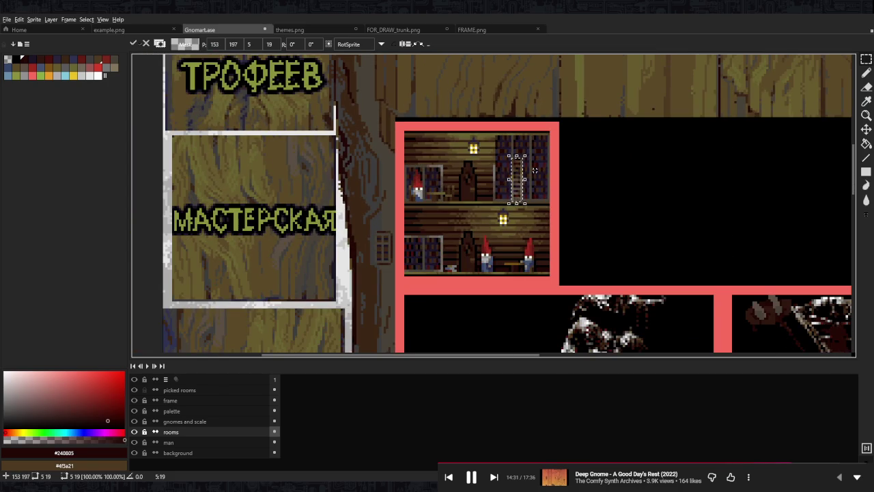
key("ctrl+d")
Reselect the whole ladder column and flip it vertically.
scroll(535, 170, "up", 3)
scroll(531, 183, "down", 1)
left_click_drag(531, 147, 530, 282)
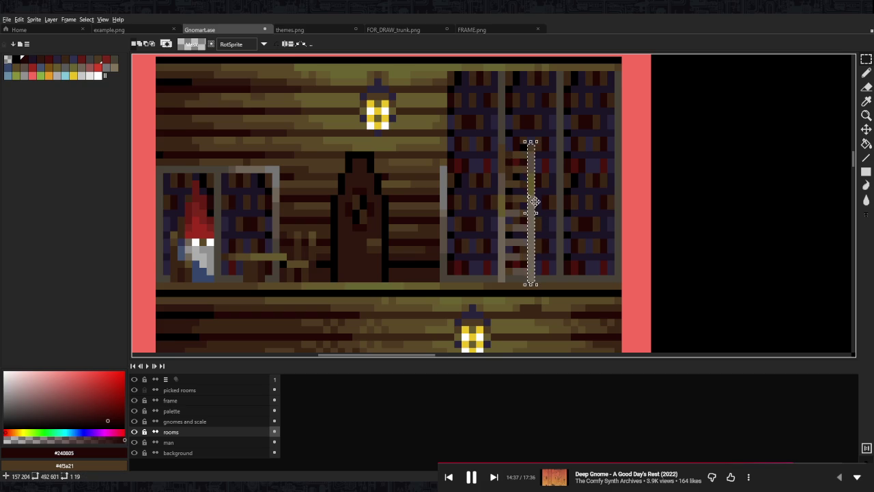
left_click_drag(500, 147, 537, 283)
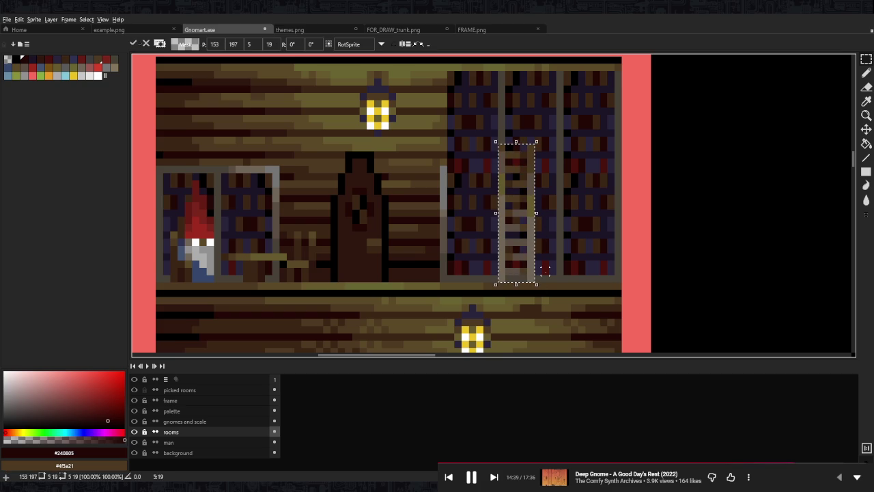
key("ctrl+d")
scroll(553, 222, "up", 1)
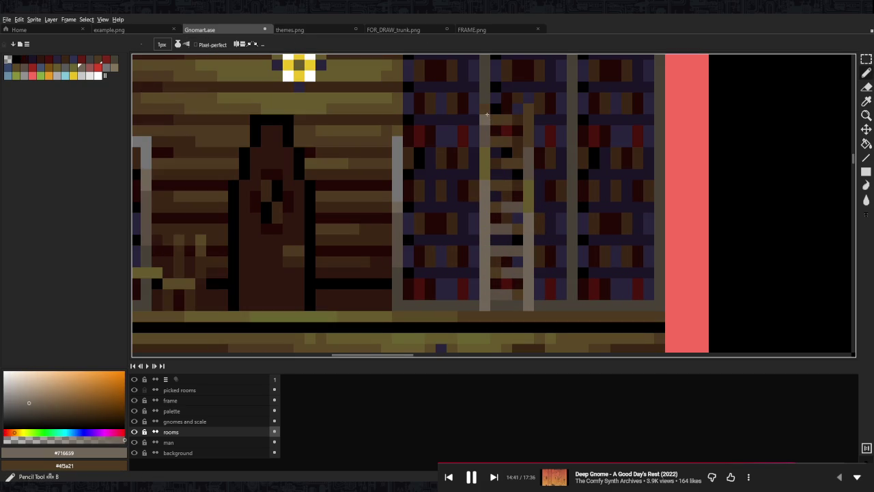
left_click_drag(480, 103, 535, 312)
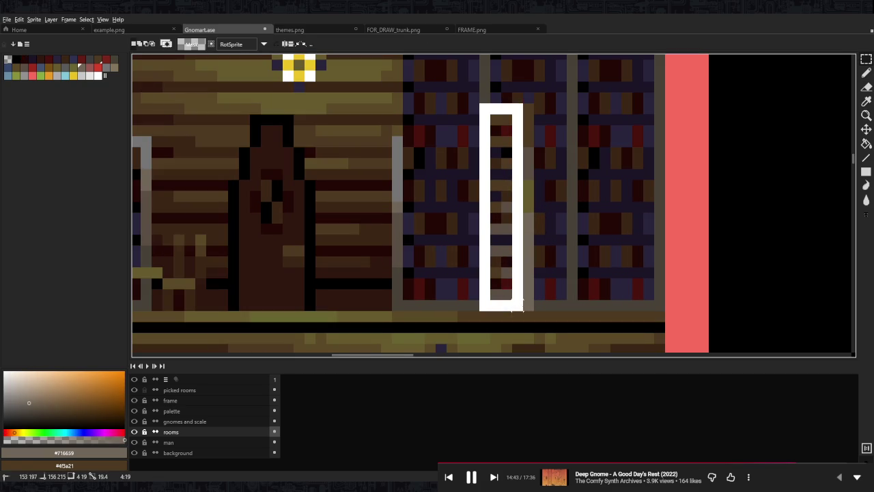
key("shift+v")
key("Return")
scroll(571, 250, "down", 2)
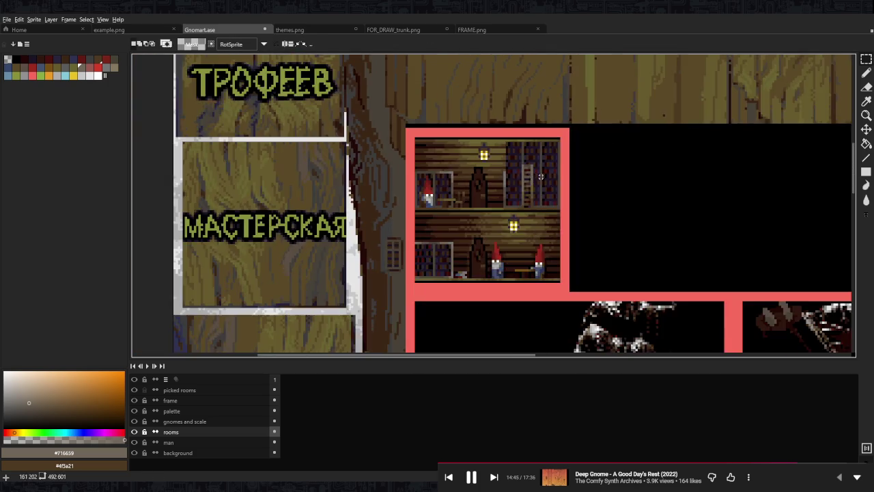
scroll(572, 251, "down", 1)
scroll(531, 201, "up", 2)
scroll(531, 201, "up", 1)
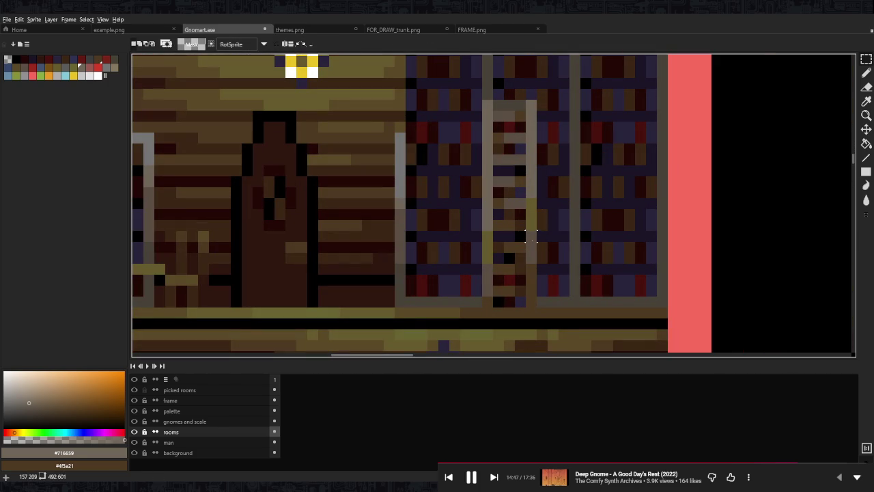
key("b")
left_click(542, 301, "alt")
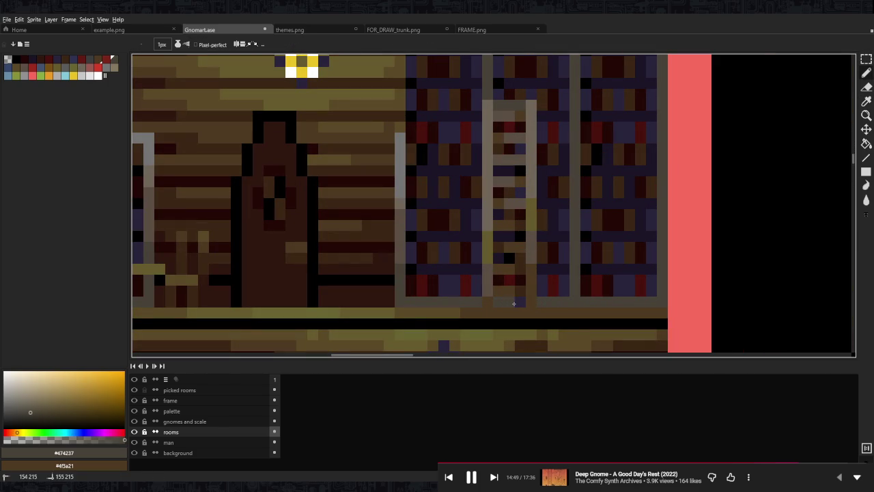
scroll(564, 214, "down", 2)
scroll(563, 214, "up", 2)
scroll(547, 217, "up", 2)
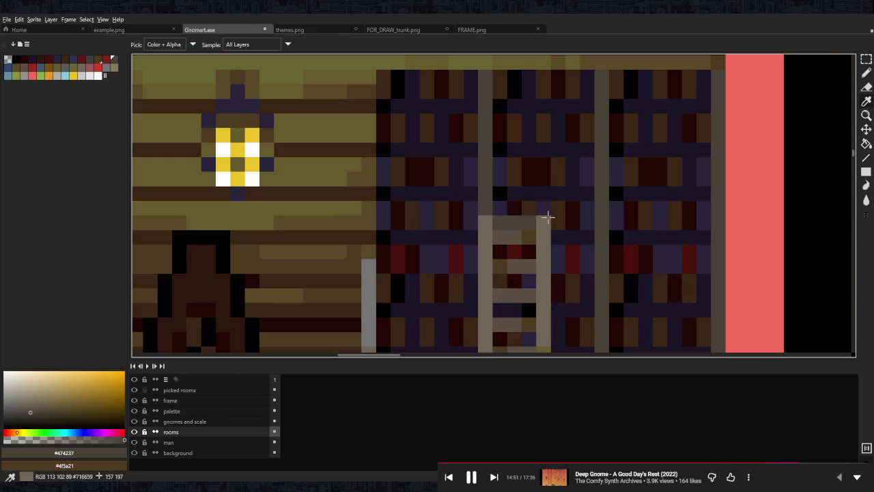
left_click(530, 220, "alt")
left_click(506, 221)
scroll(546, 217, "down", 3)
scroll(564, 218, "up", 3)
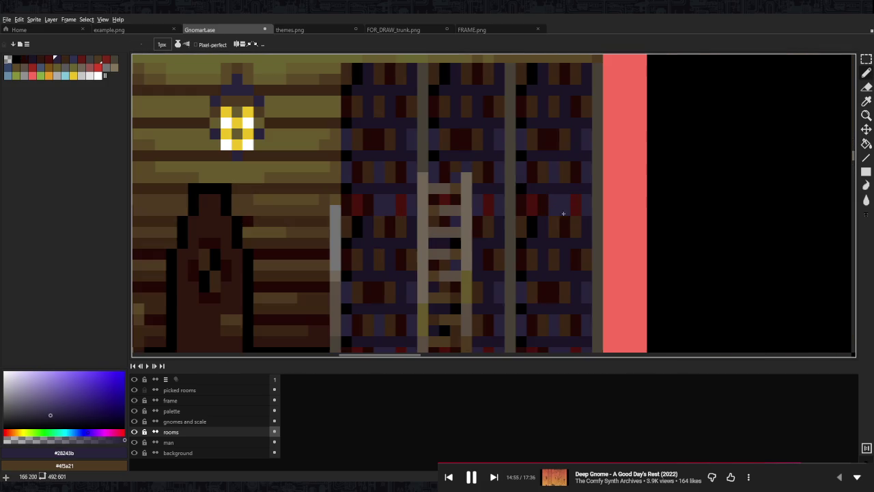
key("m")
mouse_move(516, 130)
left_mouse_down()
mouse_move(593, 291)
mouse_move(593, 315)
left_mouse_up()
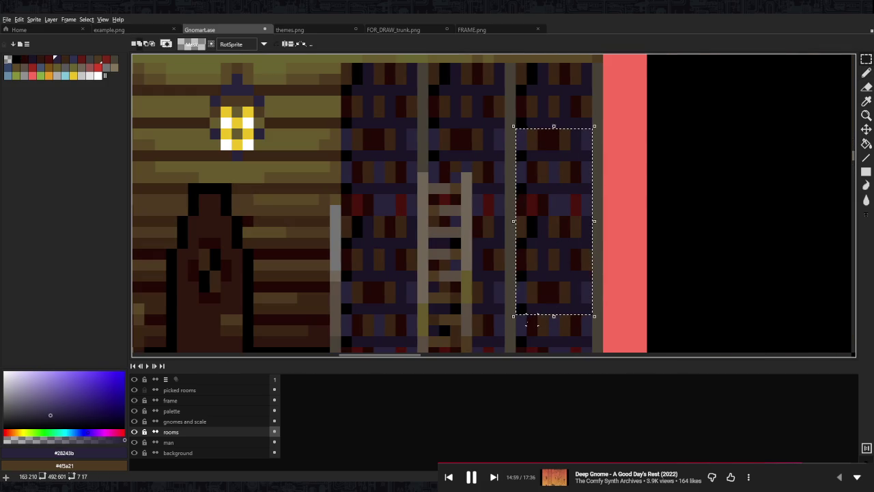
left_click_drag(516, 292, 593, 338)
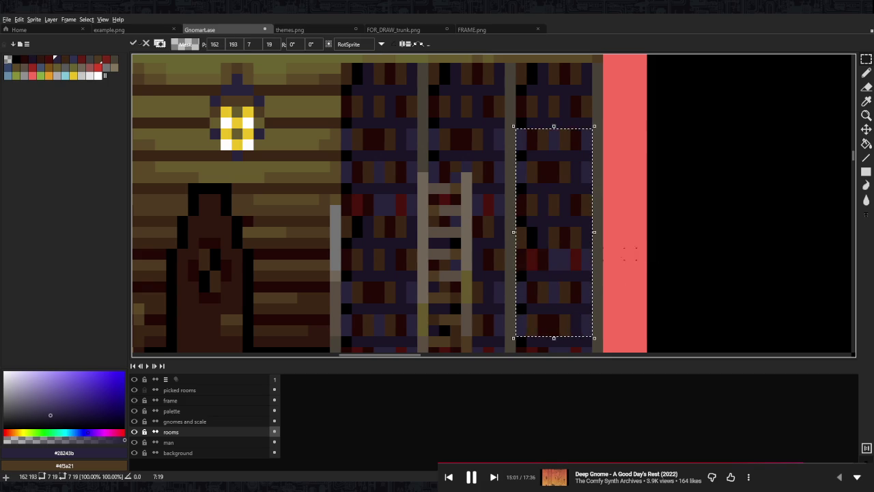
left_click_drag(522, 312, 581, 304)
key("ctrl+d")
left_click_drag(471, 127, 433, 306)
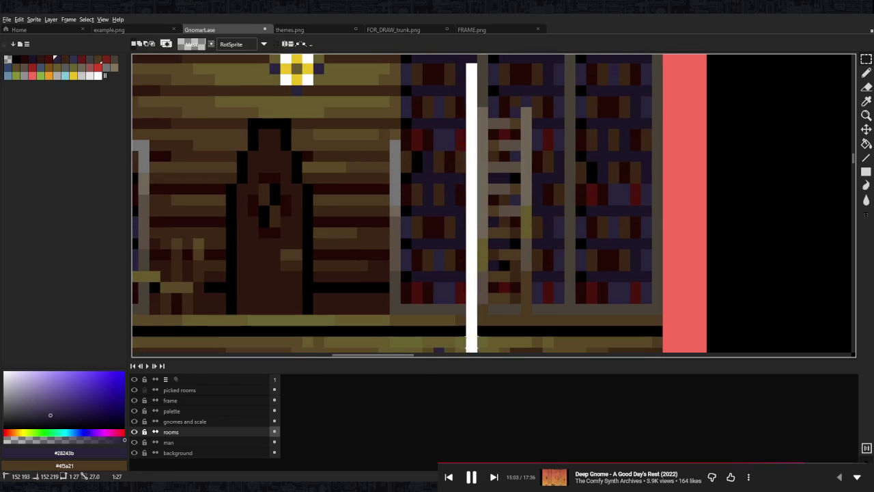
scroll(505, 240, "up", 2)
key("ctrl+d")
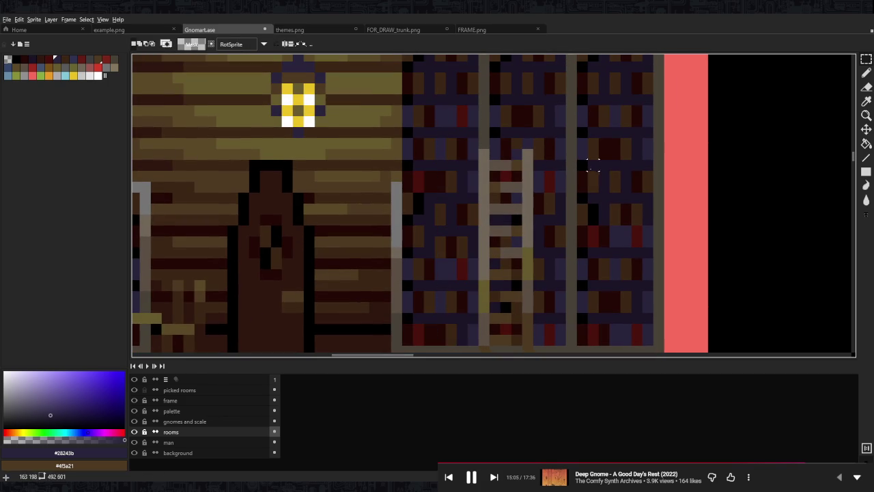
scroll(491, 166, "up", 2)
scroll(426, 123, "up", 2)
scroll(415, 123, "down", 2)
left_click_drag(411, 79, 464, 289)
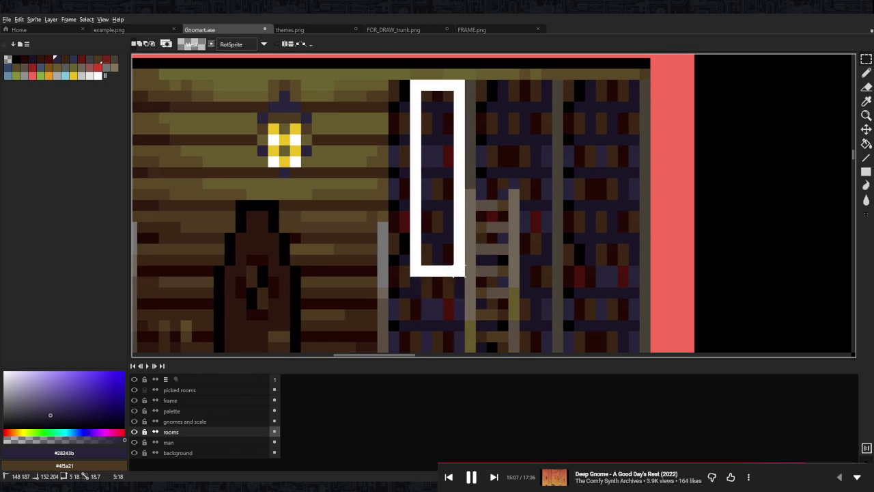
scroll(457, 171, "down", 2)
scroll(457, 171, "down", 3)
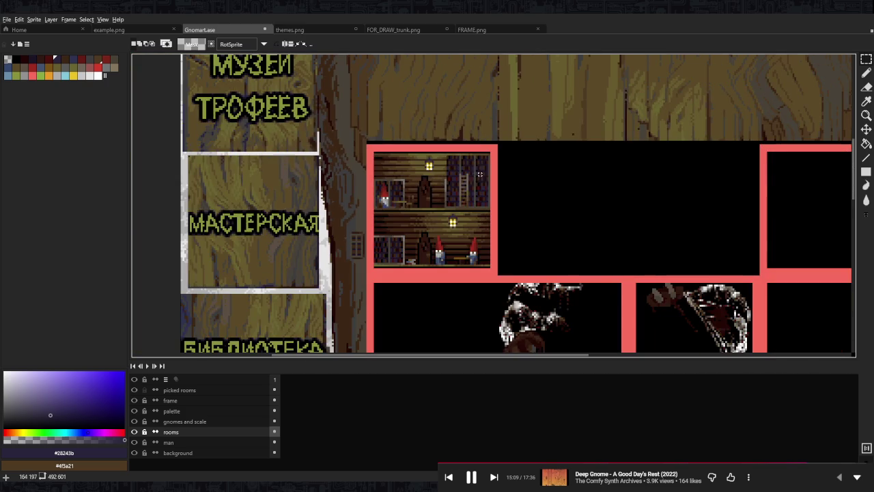
scroll(482, 168, "up", 3)
left_click_drag(455, 142, 507, 282)
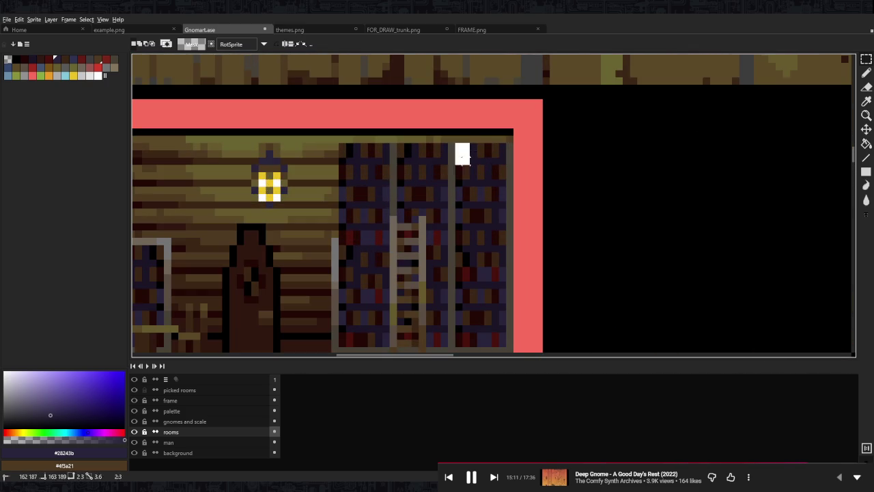
left_click(583, 249)
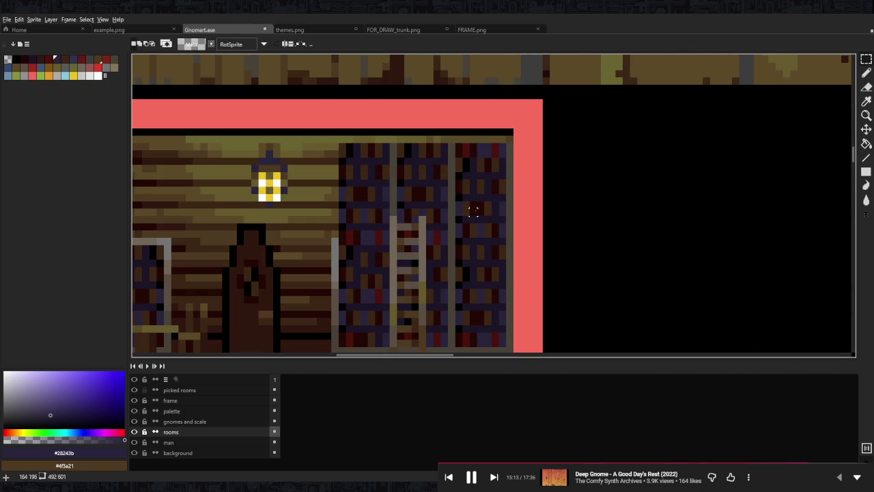
scroll(471, 209, "down", 3)
scroll(476, 225, "up", 4)
scroll(512, 232, "up", 2)
scroll(512, 232, "down", 3)
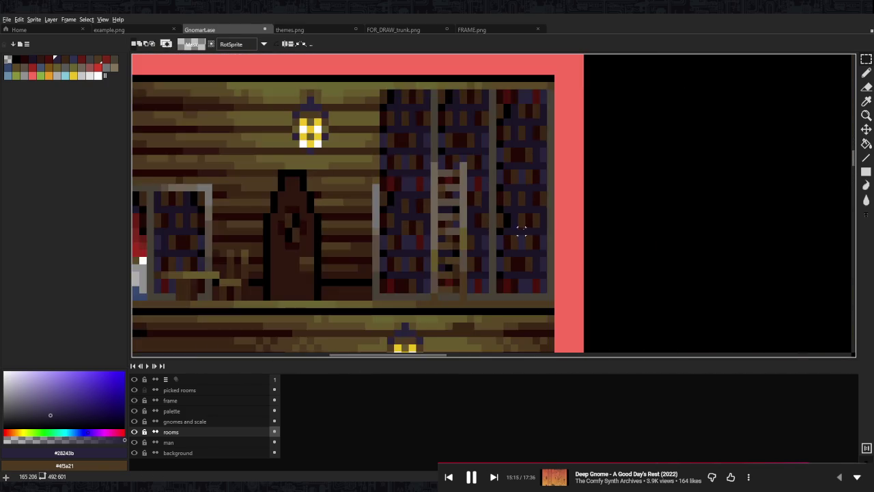
scroll(521, 230, "down", 2)
scroll(536, 227, "down", 1)
scroll(541, 226, "down", 1)
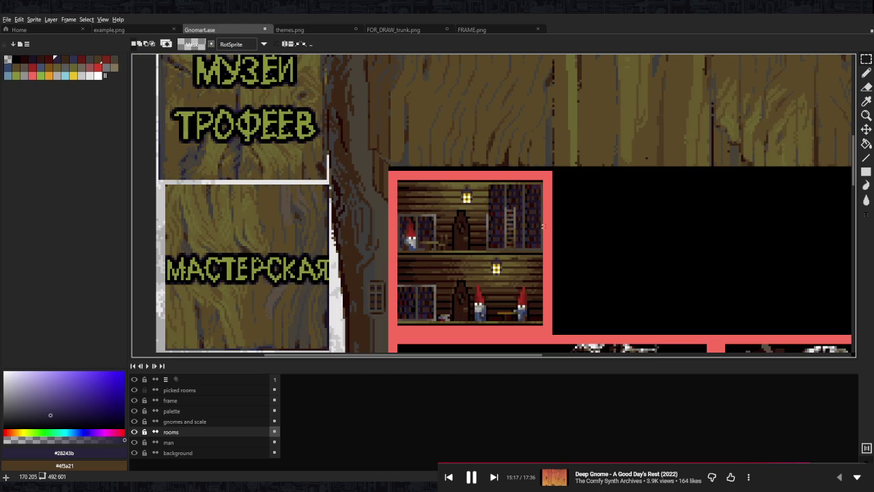
scroll(471, 243, "down", 1)
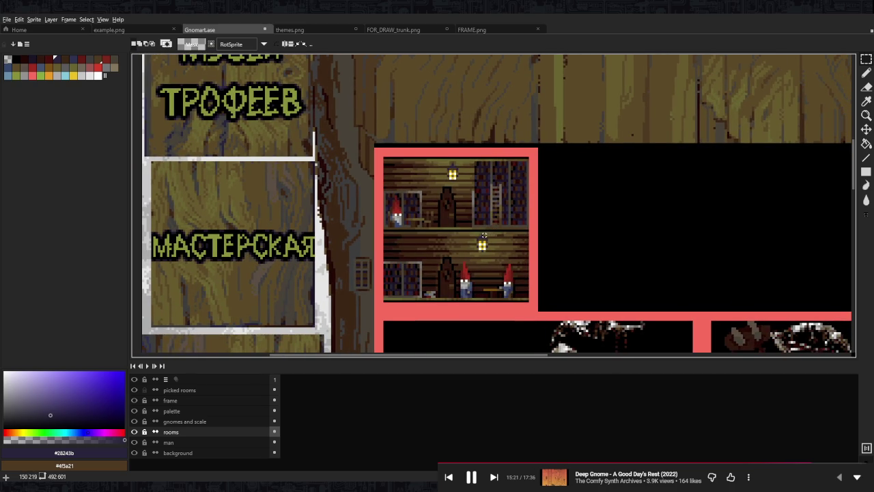
scroll(497, 155, "up", 3)
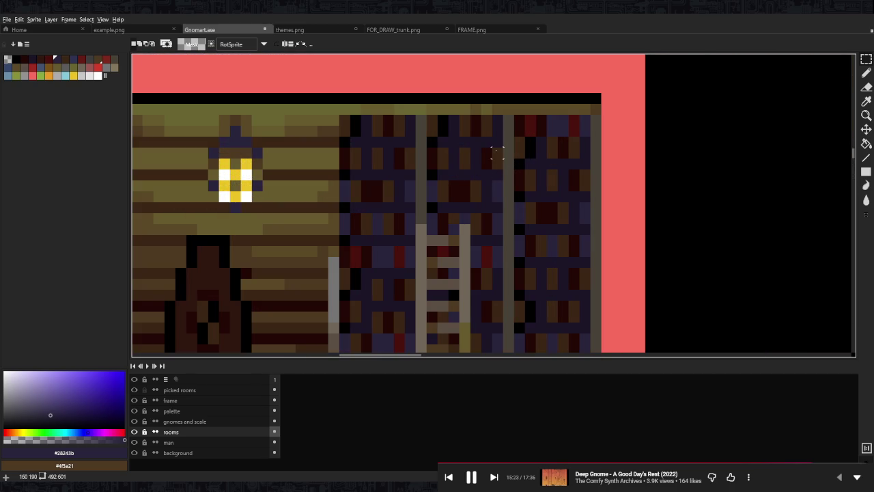
Try marquee-selecting the bookshelf column behind the ladder, then clear the selection.
left_click_drag(497, 121, 430, 227)
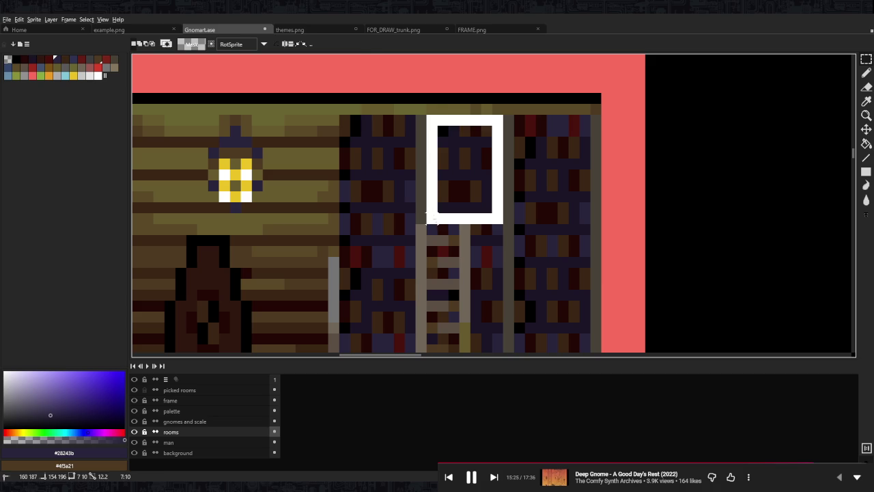
left_click_drag(506, 114, 458, 226)
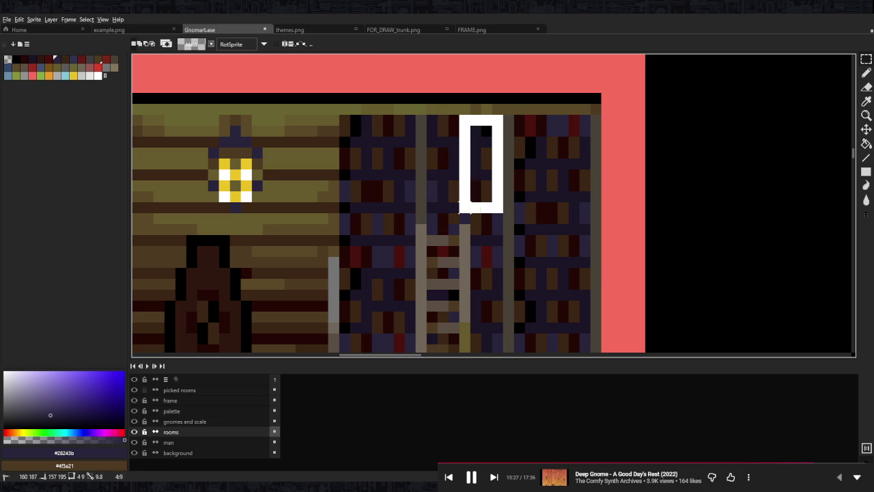
left_click(572, 229)
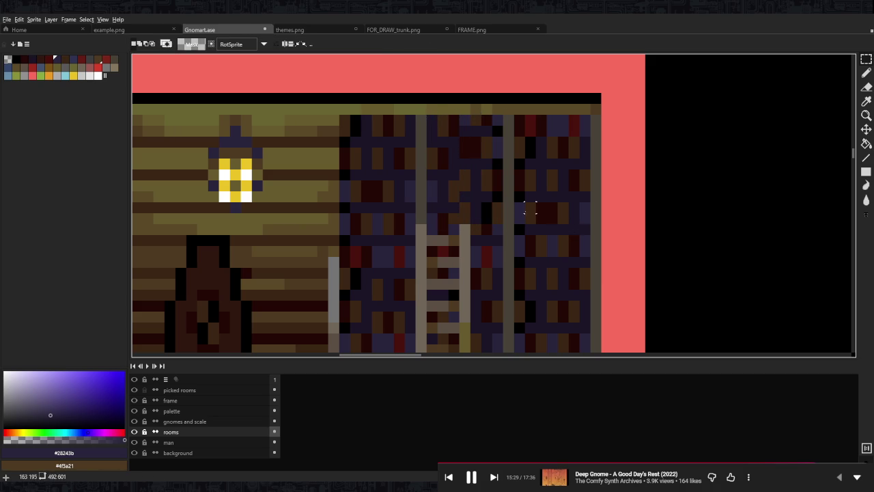
left_click_drag(505, 114, 457, 215)
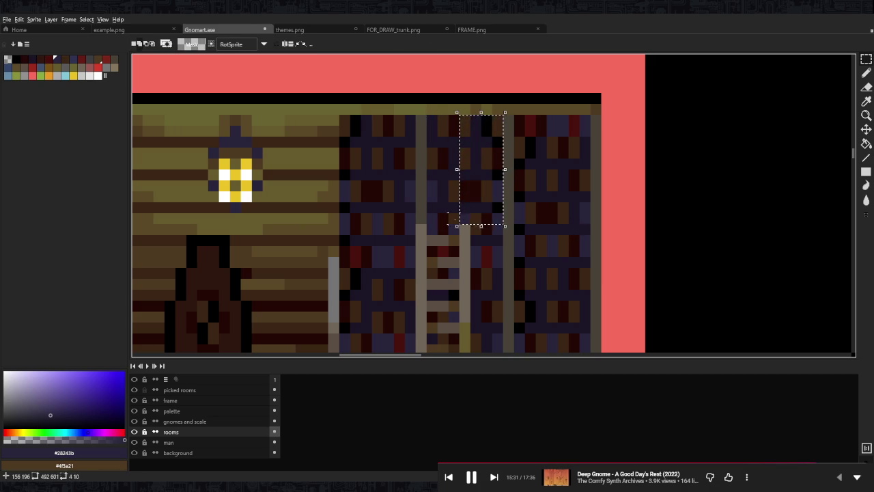
left_click_drag(505, 114, 457, 205)
left_click(465, 209)
scroll(464, 208, "down", 3)
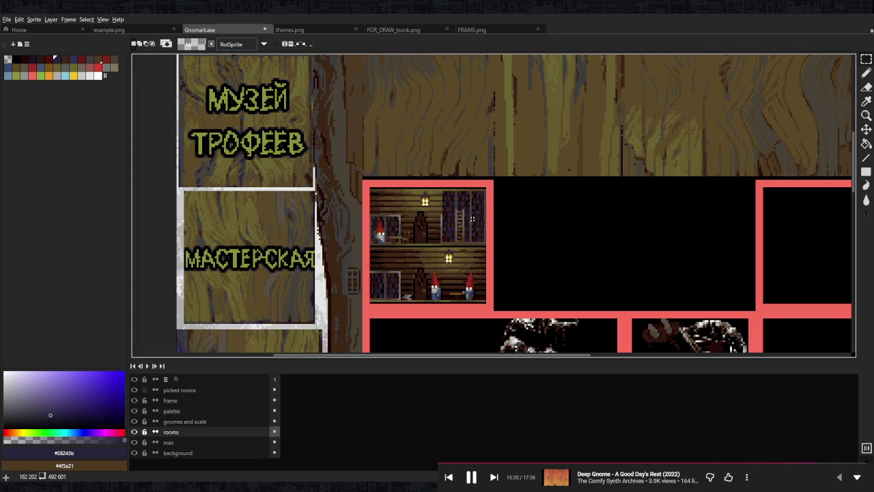
scroll(484, 208, "up", 1)
scroll(492, 225, "up", 3)
Sample the bookshelf colours, including grey-brown #716659.
key("i")
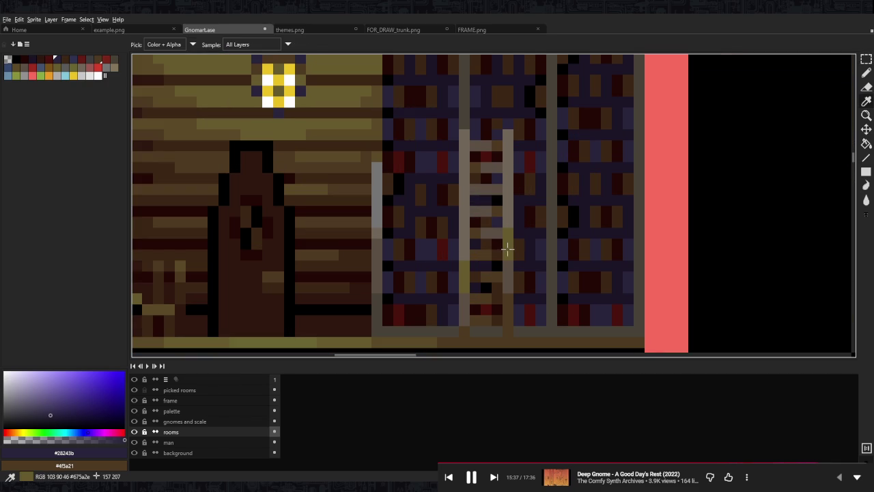
left_click(506, 249)
left_click(505, 156)
key("m")
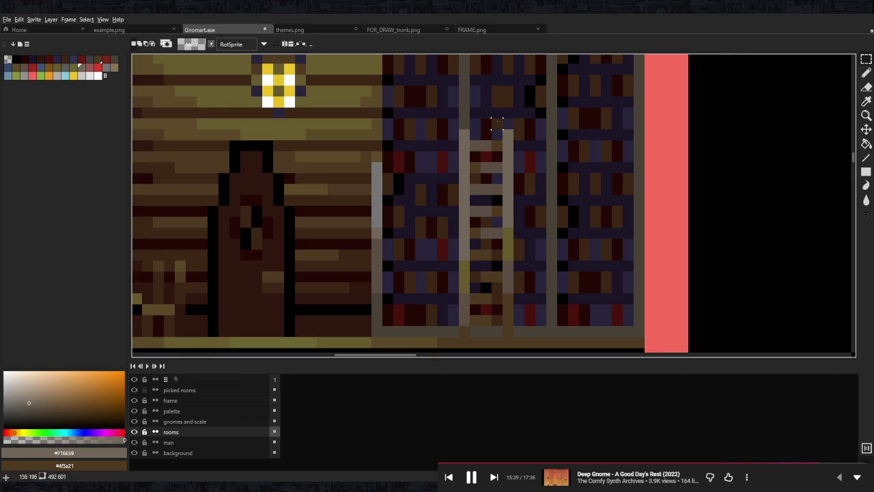
scroll(496, 123, "down", 3)
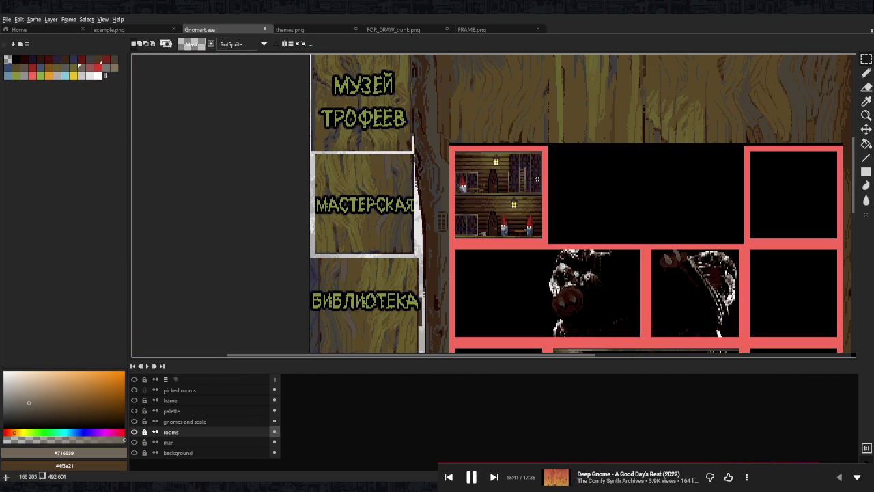
scroll(506, 163, "up", 2)
scroll(491, 168, "up", 2)
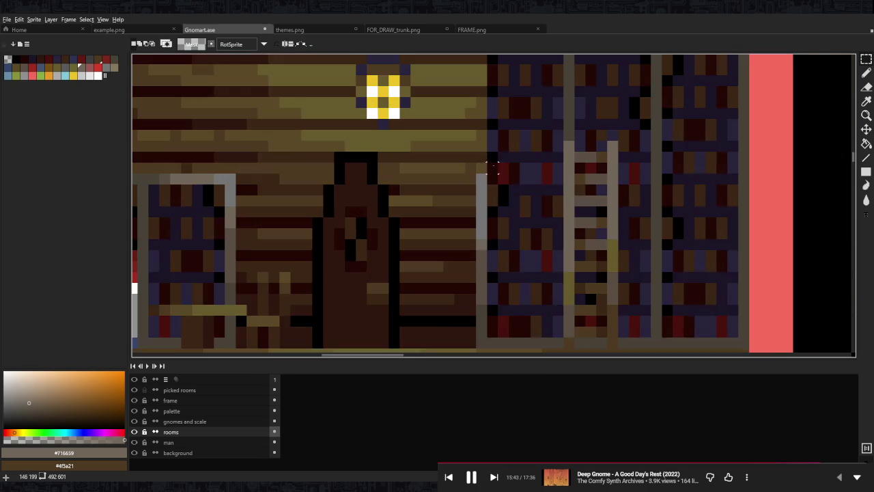
Draw the bookshelf's left post up to the ceiling in grey-brown #716659, then pick darker brown #5b4f45.
key("b")
left_click_drag(482, 143, 482, 244)
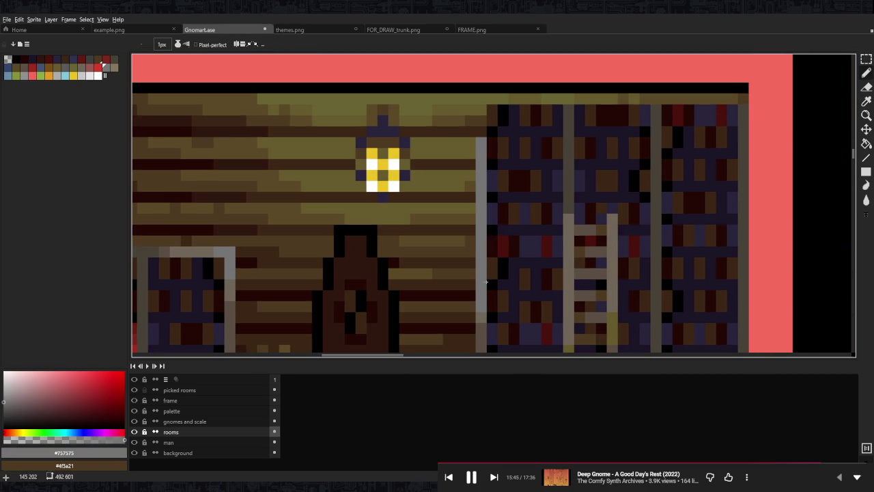
left_click(480, 312, "alt")
left_click(481, 186)
left_click(482, 171, "alt")
left_click_drag(481, 191, 481, 236)
left_click(481, 144, "alt")
left_click_drag(482, 131, 482, 110)
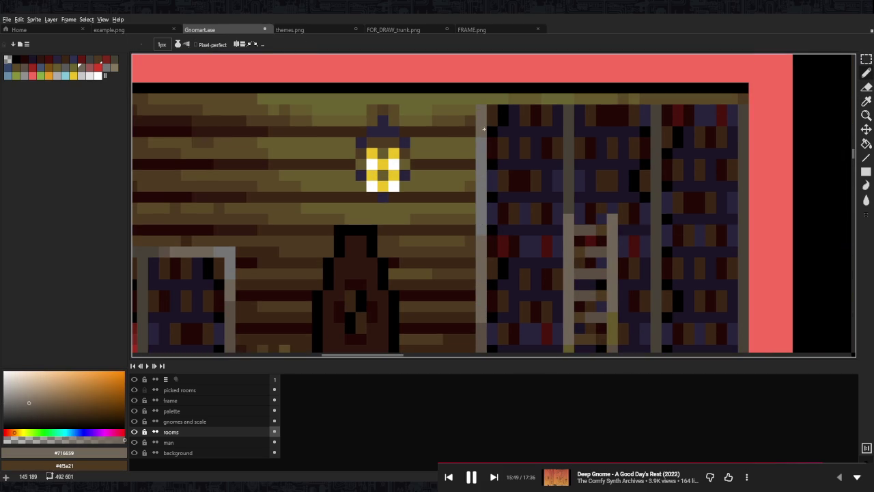
left_click(480, 321, "alt")
scroll(482, 109, "down", 5)
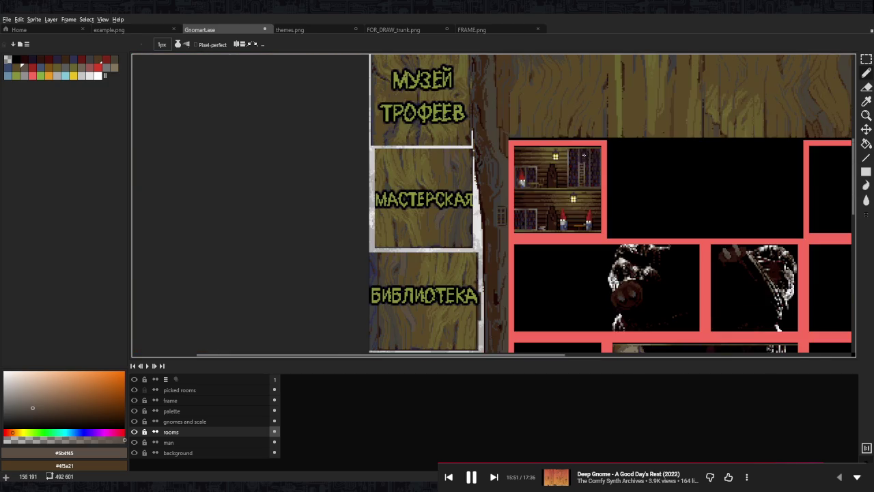
Zoom in and out around the canvas to review the gnome workshop room.
scroll(547, 167, "up", 4)
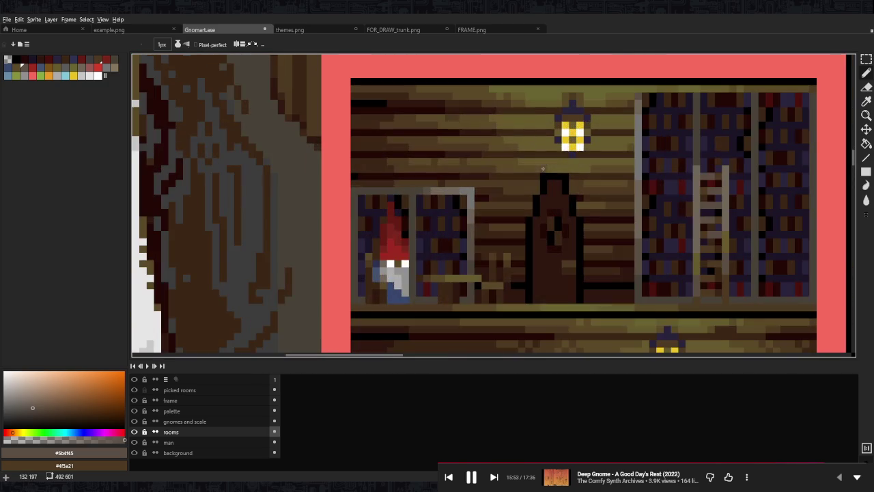
scroll(498, 169, "down", 3)
scroll(555, 145, "up", 1)
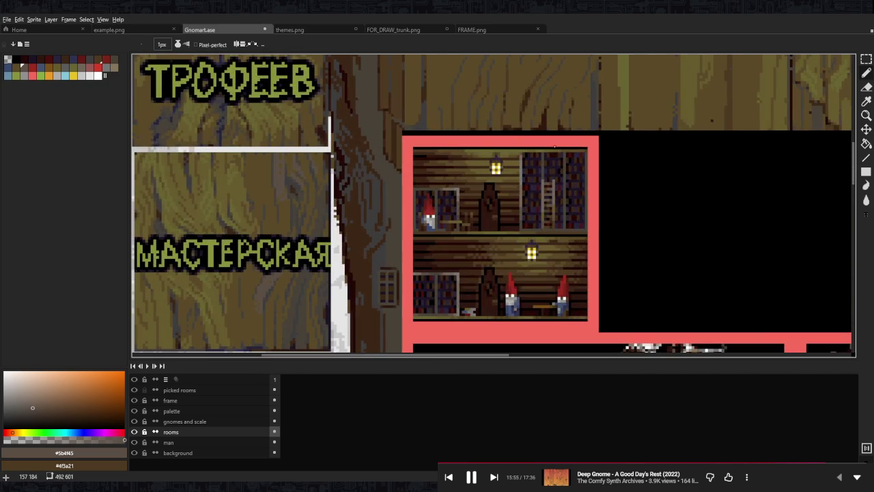
scroll(553, 198, "down", 1)
scroll(532, 181, "down", 1)
scroll(512, 167, "down", 1)
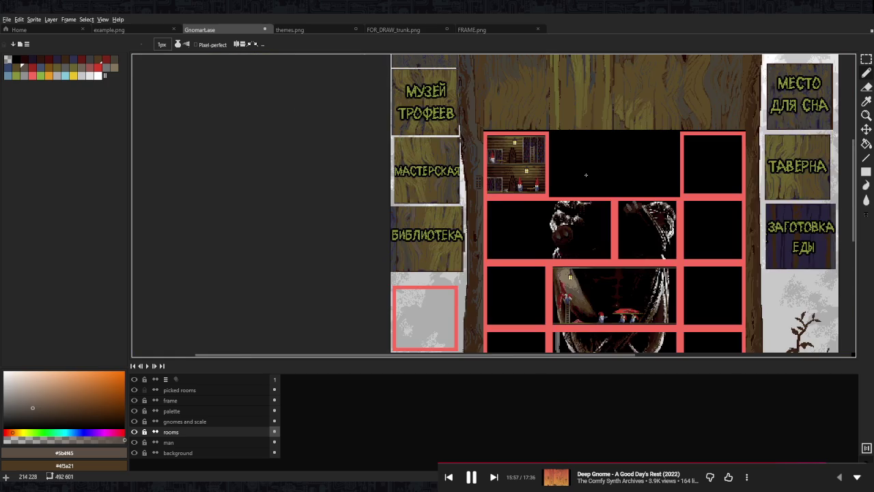
scroll(466, 140, "up", 2)
scroll(431, 138, "up", 1)
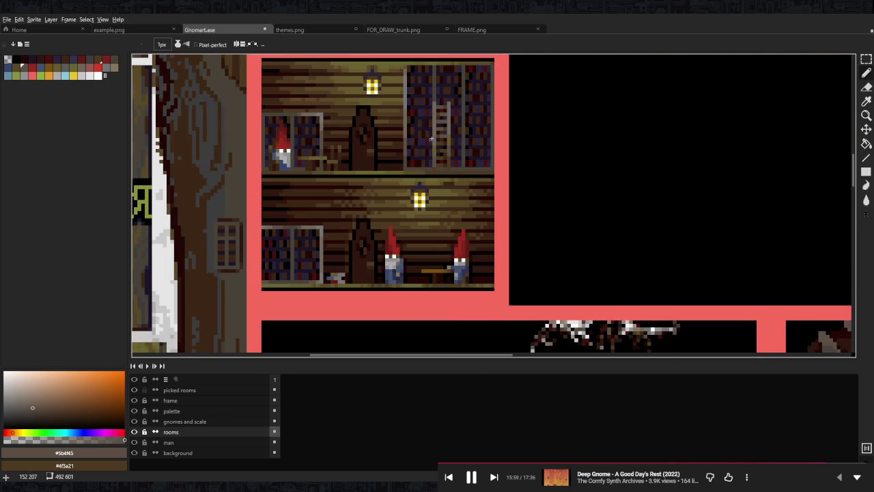
left_click_drag(425, 140, 457, 216)
scroll(426, 239, "up", 2)
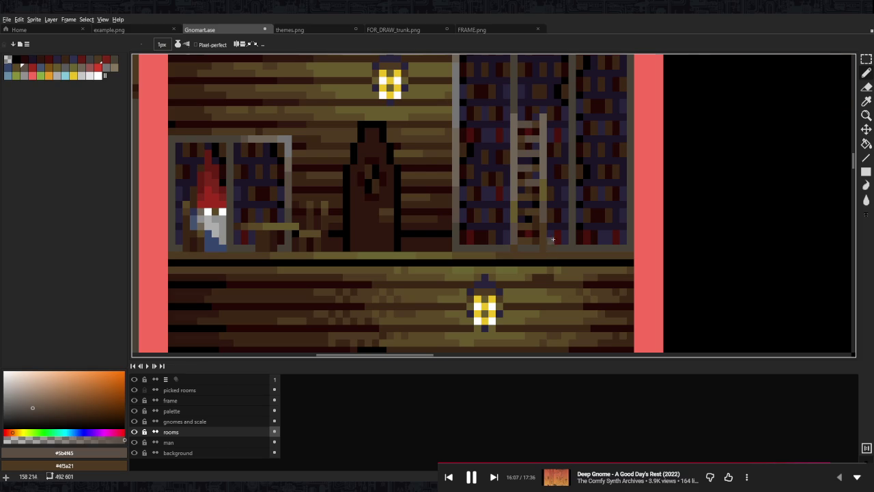
Check the right-hand rooms and save Gnomart.ase with the updated bookshelf.
scroll(552, 245, "down", 3)
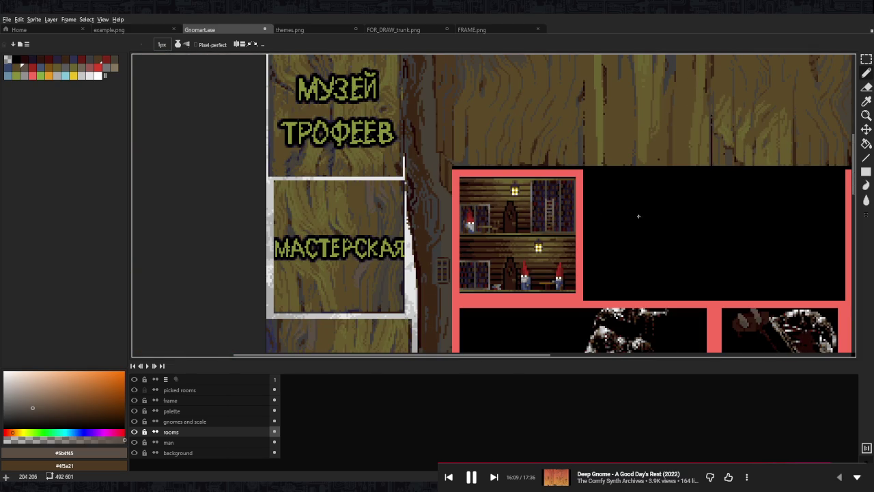
left_click_drag(638, 217, 471, 194)
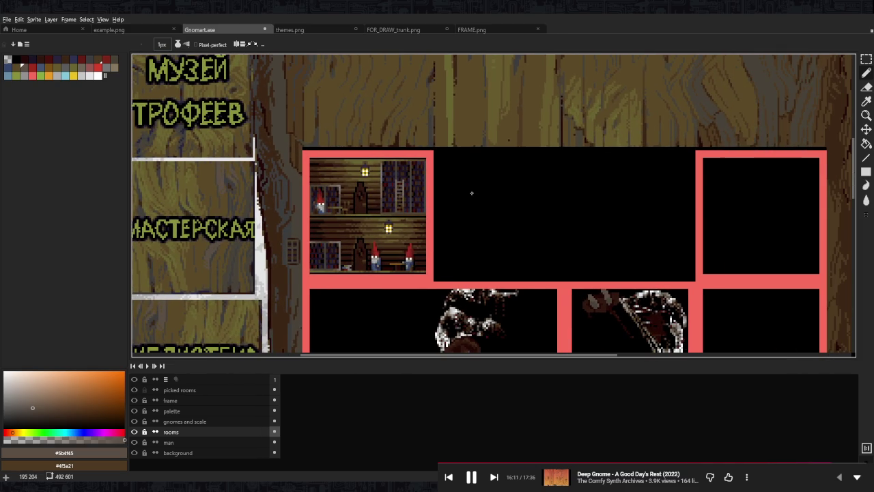
scroll(472, 193, "down", 1)
key("ctrl+s")
scroll(534, 191, "down", 1)
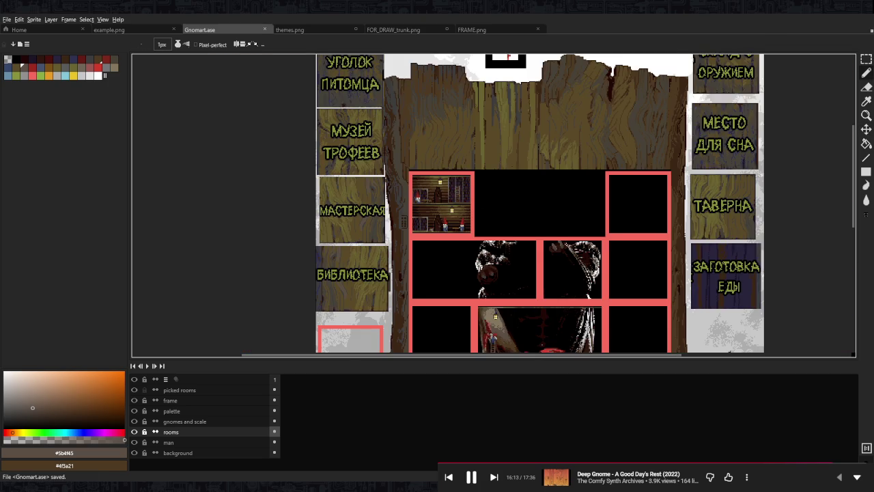
Pan over the lower rooms and tree base, then settle back on the upper rooms.
left_click_drag(534, 191, 509, 104)
mouse_move(557, 268)
left_mouse_down()
mouse_move(523, 212)
mouse_move(515, 177)
left_mouse_up()
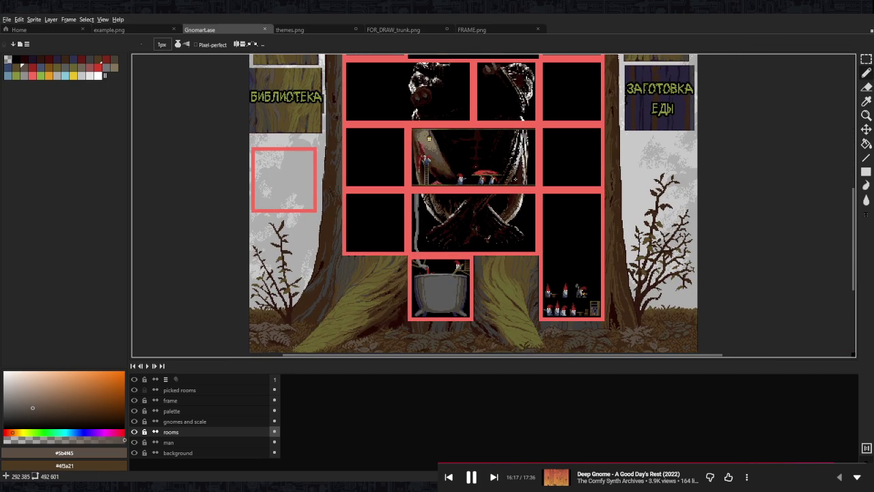
scroll(509, 230, "up", 3)
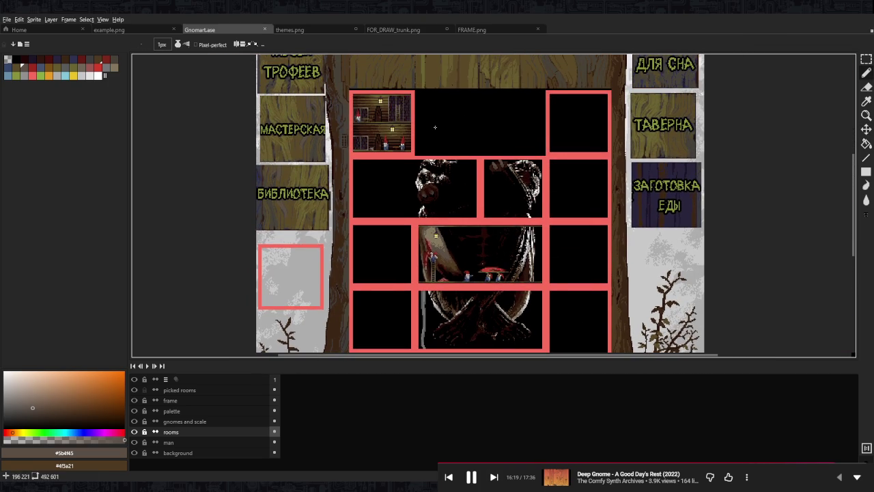
left_click_drag(435, 127, 467, 169)
mouse_move(533, 279)
left_mouse_down()
mouse_move(487, 171)
mouse_move(500, 214)
left_mouse_up()
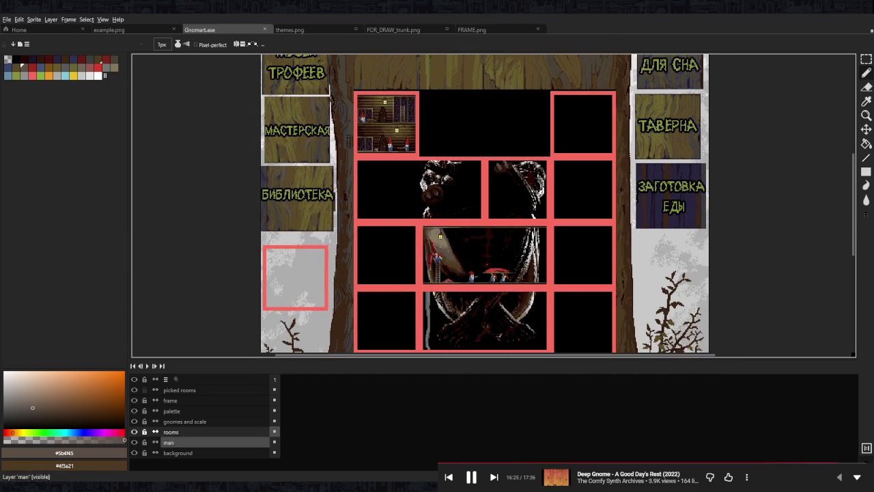
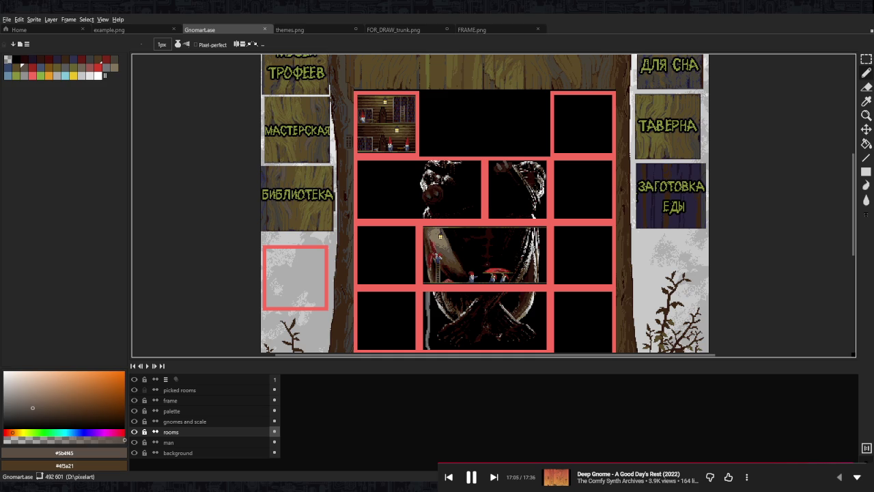
Marquee-select a tall narrow strip of the gnome room's left wooden wall.
left_click_drag(478, 205, 491, 223)
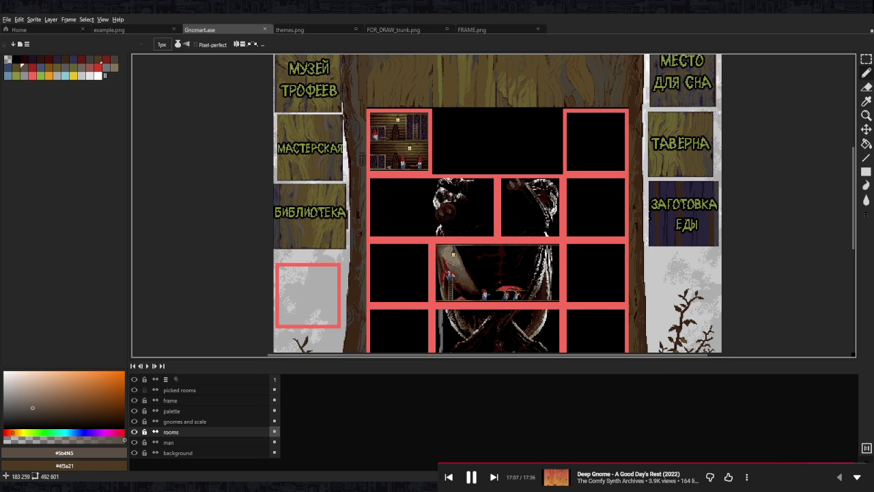
mouse_move(590, 117)
left_mouse_down()
mouse_move(598, 138)
mouse_move(573, 118)
mouse_move(510, 169)
left_mouse_up()
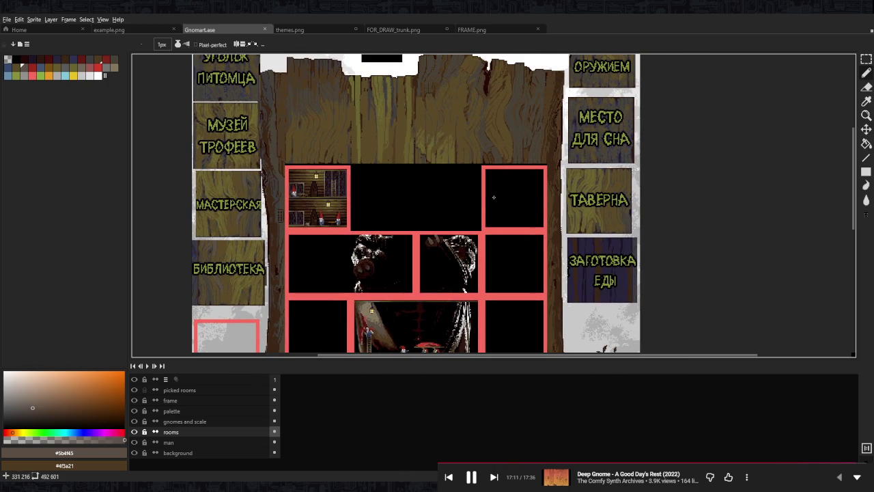
key("m")
scroll(485, 164, "down", 3)
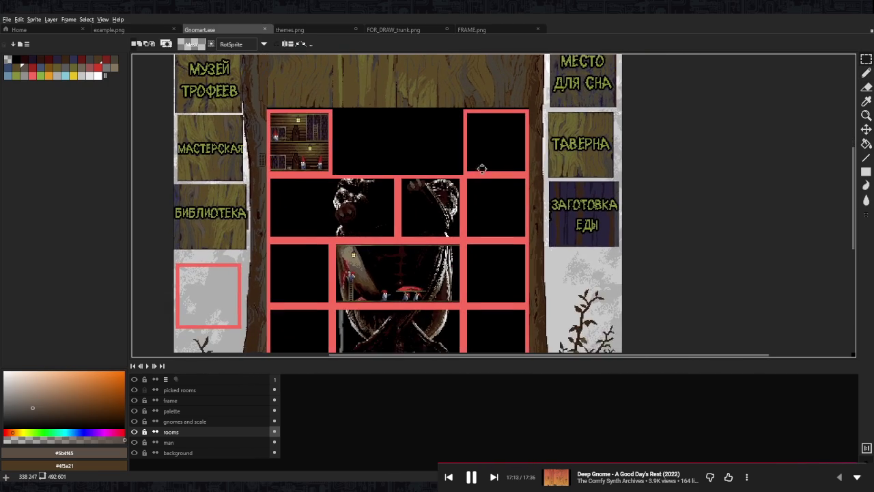
scroll(491, 138, "up", 1)
scroll(492, 143, "up", 1)
scroll(533, 164, "up", 1)
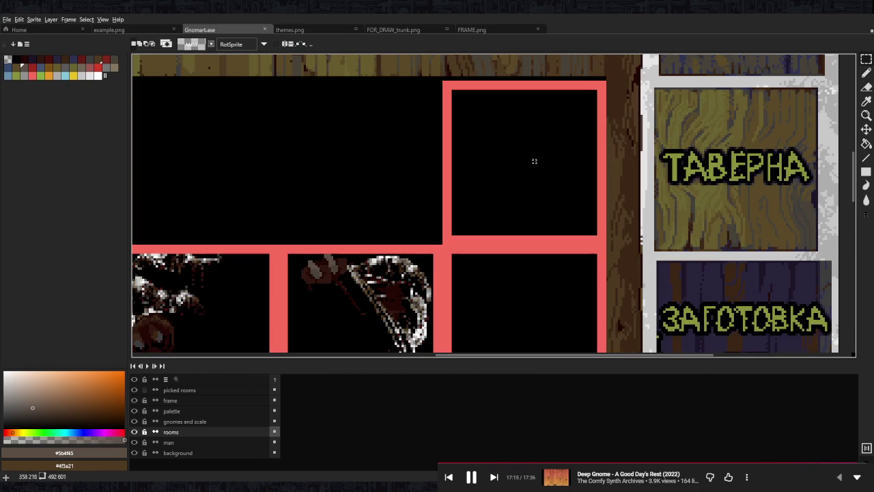
scroll(724, 197, "right", 15)
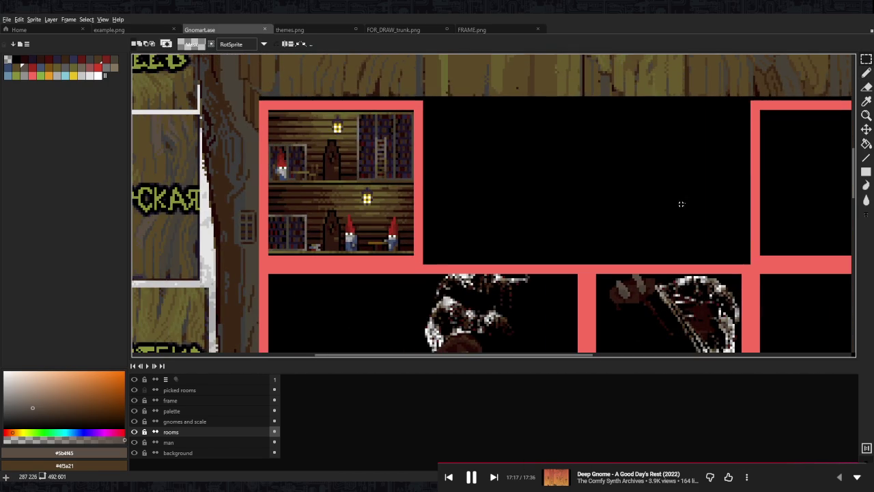
scroll(624, 205, "right", 2)
scroll(488, 202, "up", 1)
scroll(335, 199, "up", 2)
scroll(321, 198, "up", 1)
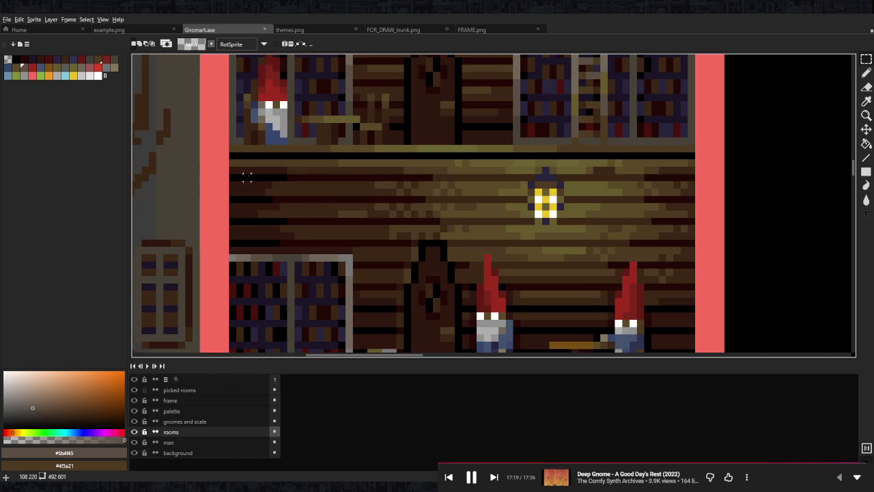
left_click_drag(235, 170, 236, 242)
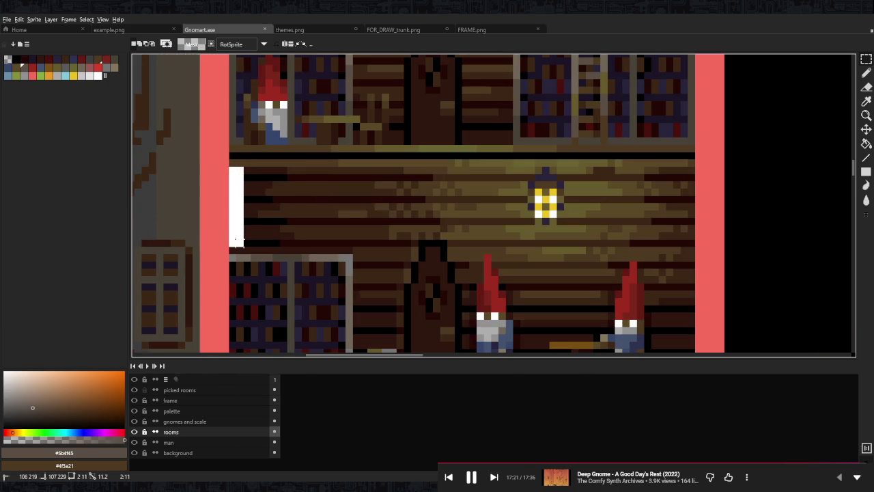
key("ctrl+z")
scroll(236, 242, "down", 3)
scroll(300, 117, "up", 1)
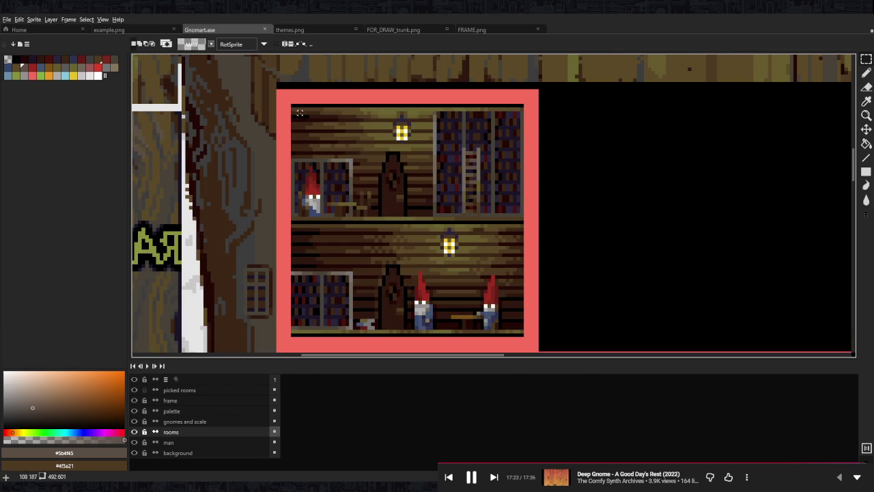
left_click_drag(296, 106, 303, 273)
left_click_drag(294, 334, 296, 268)
key("ctrl+z")
Paste the wall strip at the left edge of the empty top-right room.
scroll(295, 268, "up", 2)
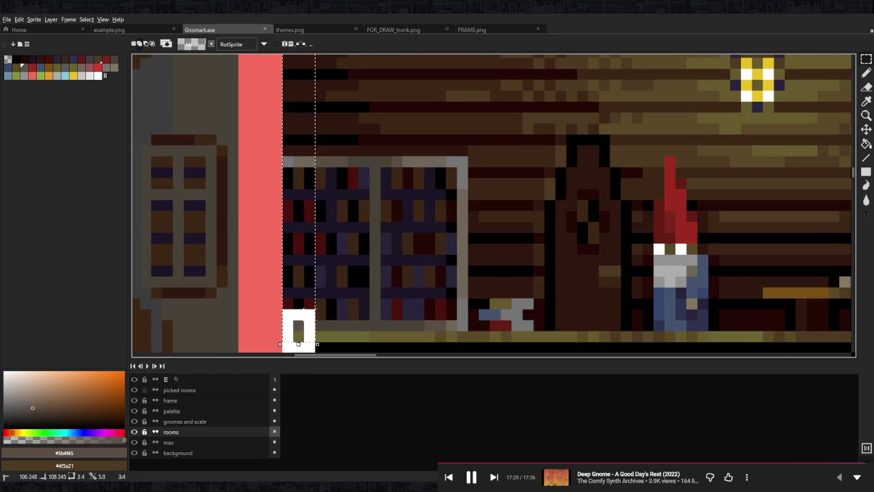
scroll(352, 247, "down", 1)
scroll(351, 247, "down", 3)
scroll(506, 213, "right", 3)
scroll(509, 224, "up", 2)
key("ctrl+v")
left_click_drag(499, 216, 415, 219)
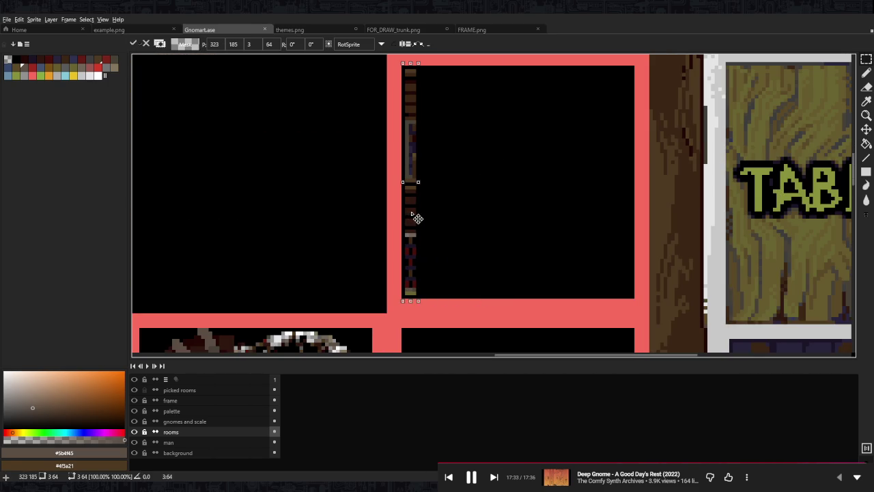
key("Return")
Shift a 3x12 block of the pasted strip right and down, then sample the dark brown plank colour.
scroll(405, 86, "up", 2)
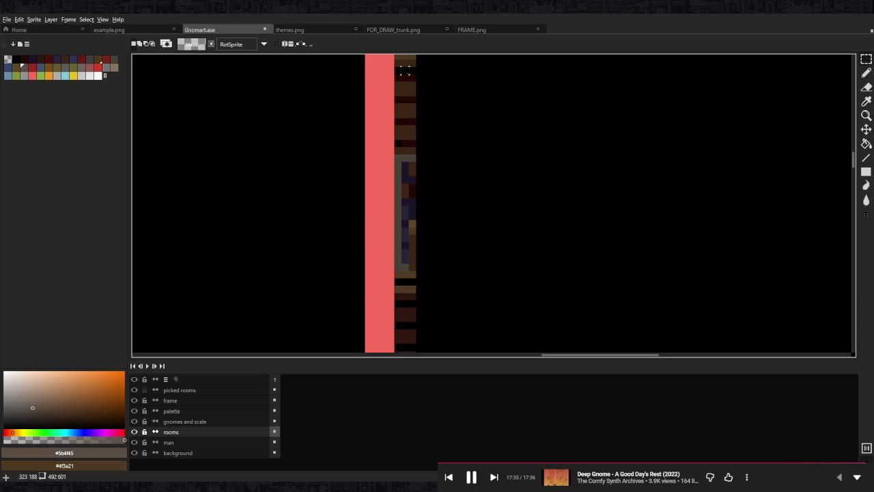
scroll(409, 103, "left", 1)
scroll(429, 133, "down", 1)
mouse_move(406, 145)
left_mouse_down()
mouse_move(424, 213)
mouse_move(427, 295)
left_mouse_up()
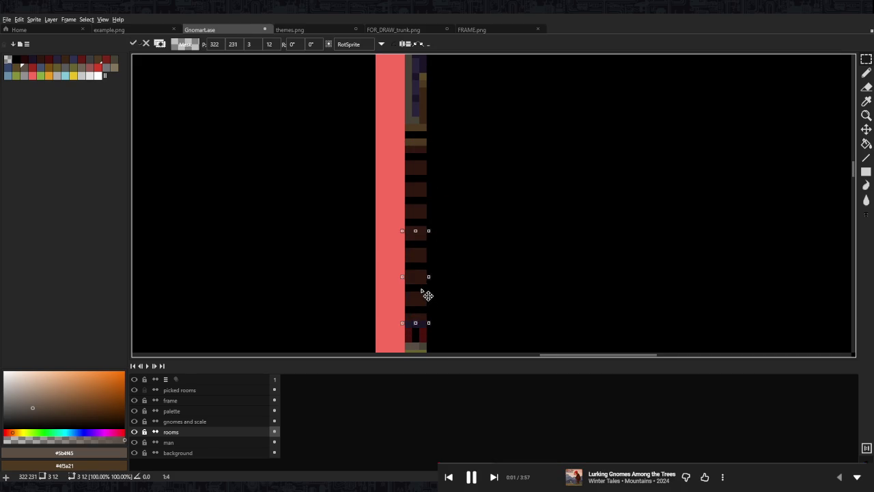
scroll(428, 295, "down", 3)
scroll(468, 189, "up", 1)
mouse_move(460, 176)
left_mouse_down()
mouse_move(466, 207)
mouse_move(421, 208)
mouse_move(454, 199)
left_mouse_up()
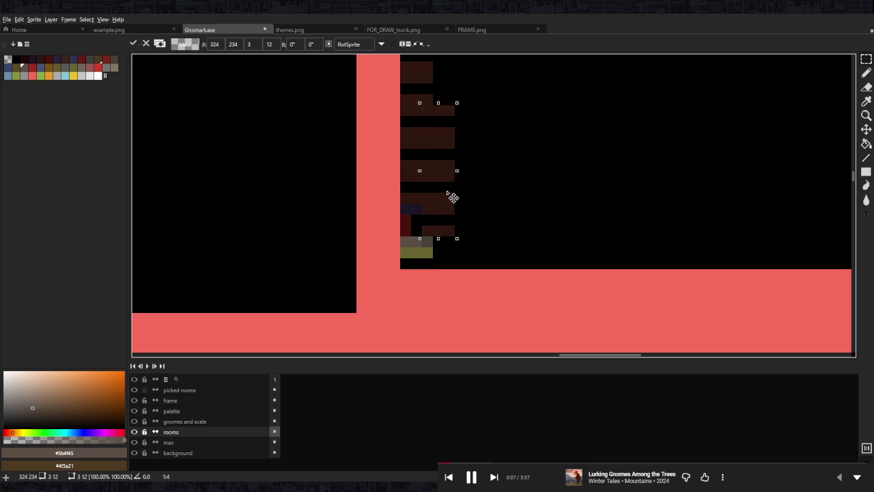
key("Escape")
left_click(416, 232, "alt")
Move the 3x12 block back to mid-strip so the dark shelf column runs continuously.
key("b")
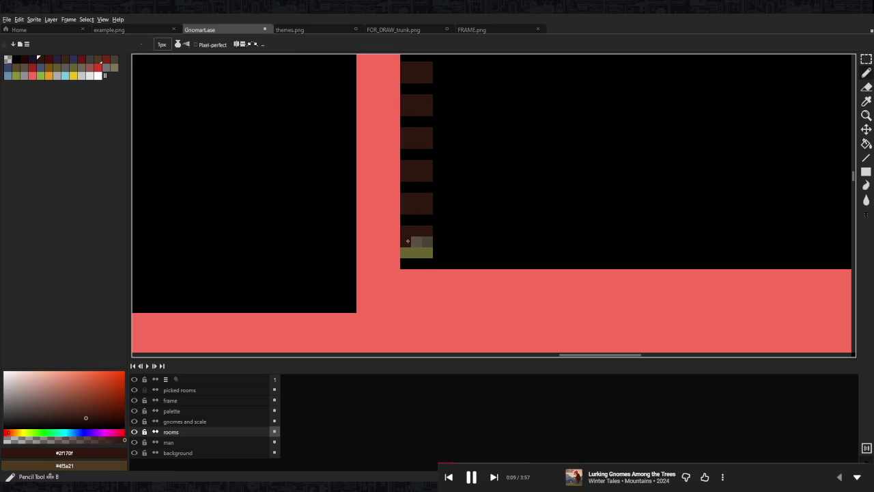
scroll(430, 240, "down", 3)
scroll(431, 245, "down", 1)
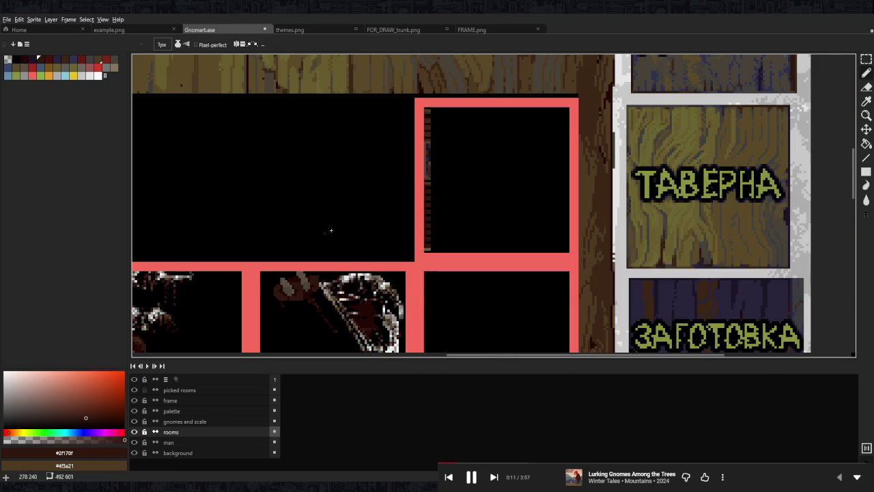
scroll(432, 256, "up", 3)
scroll(432, 259, "up", 1)
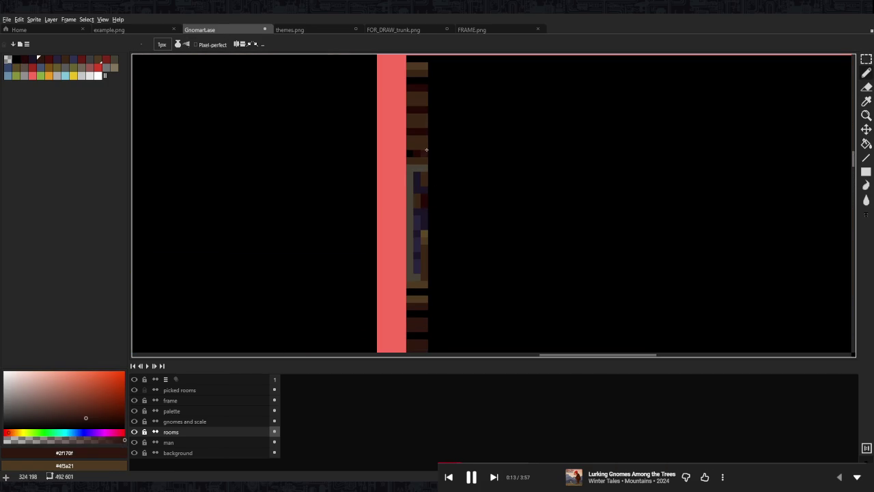
key("ctrl+t")
mouse_move(424, 322)
left_mouse_down()
mouse_move(436, 108)
mouse_move(424, 103)
left_mouse_up()
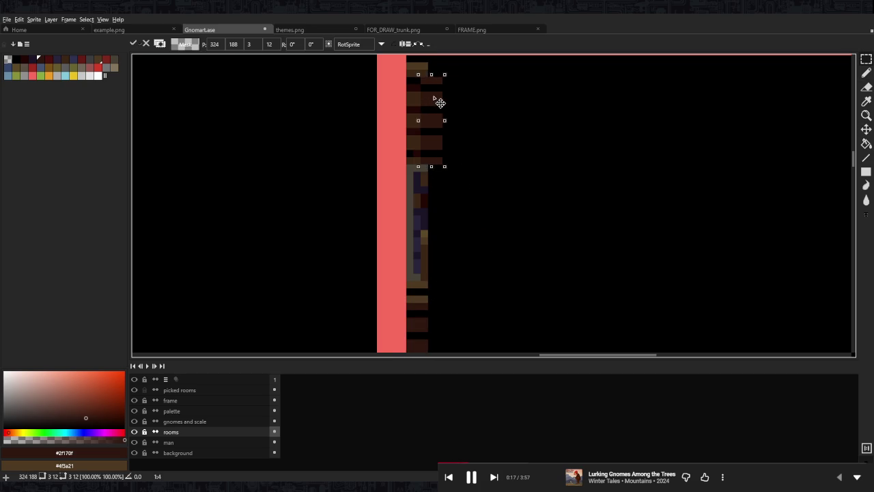
mouse_move(421, 113)
left_mouse_down()
mouse_move(470, 193)
mouse_move(420, 205)
left_mouse_up()
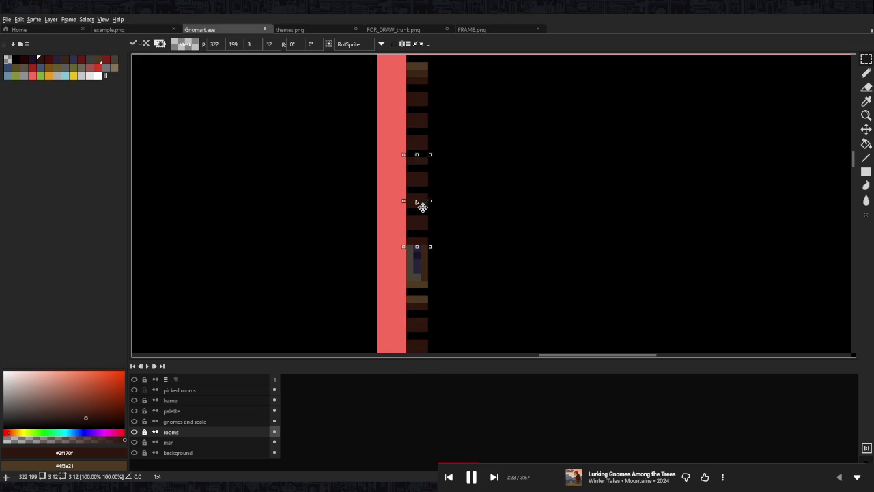
key("Down")
key("Down")
key("Down")
mouse_move(421, 346)
left_mouse_down()
mouse_move(425, 229)
mouse_move(453, 230)
mouse_move(455, 238)
mouse_move(445, 250)
mouse_move(449, 235)
mouse_move(421, 235)
left_mouse_up()
key("Return")
key("b")
scroll(437, 166, "down", 2)
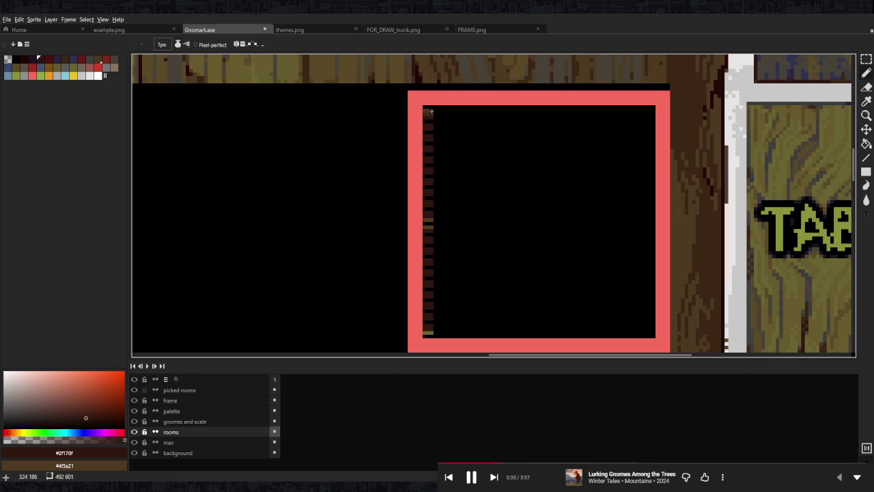
Stretch a one-pixel column of the strip across the room into horizontal dark brown planks.
scroll(432, 111, "up", 2)
key("m")
scroll(413, 133, "down", 3)
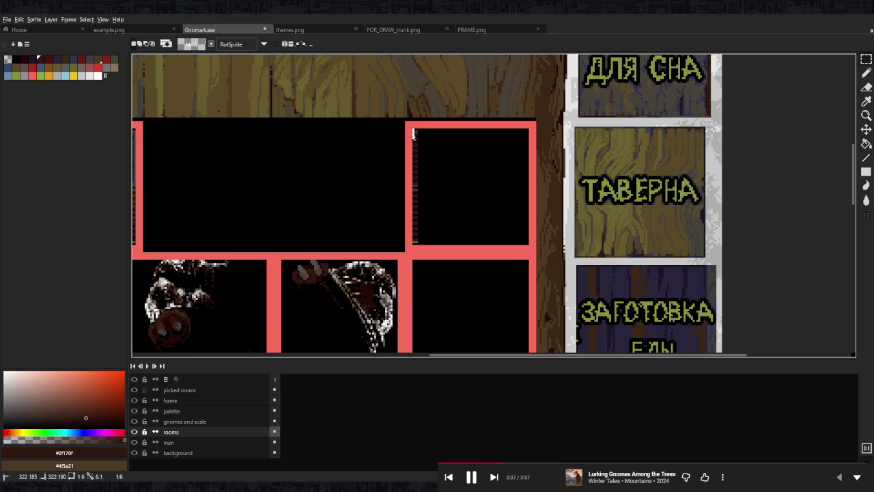
left_click_drag(412, 134, 414, 287)
scroll(413, 205, "up", 3)
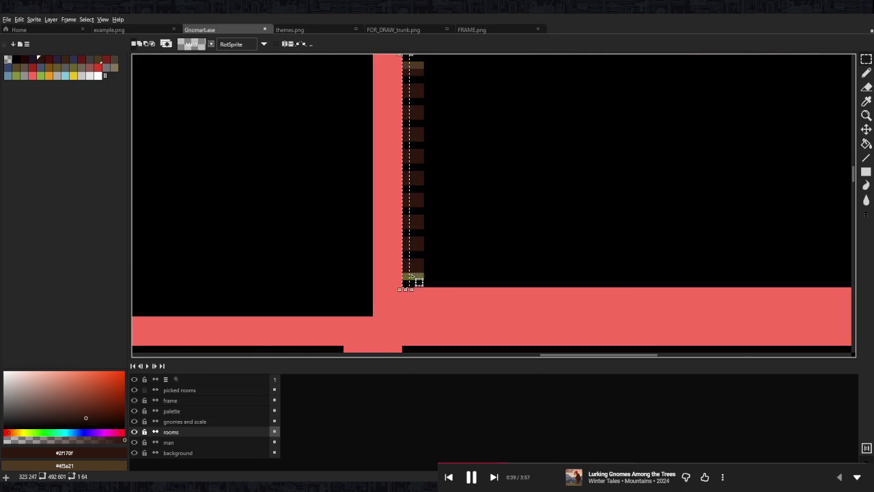
scroll(414, 287, "down", 3)
scroll(390, 182, "up", 1)
left_click_drag(390, 195, 513, 201)
key("Return")
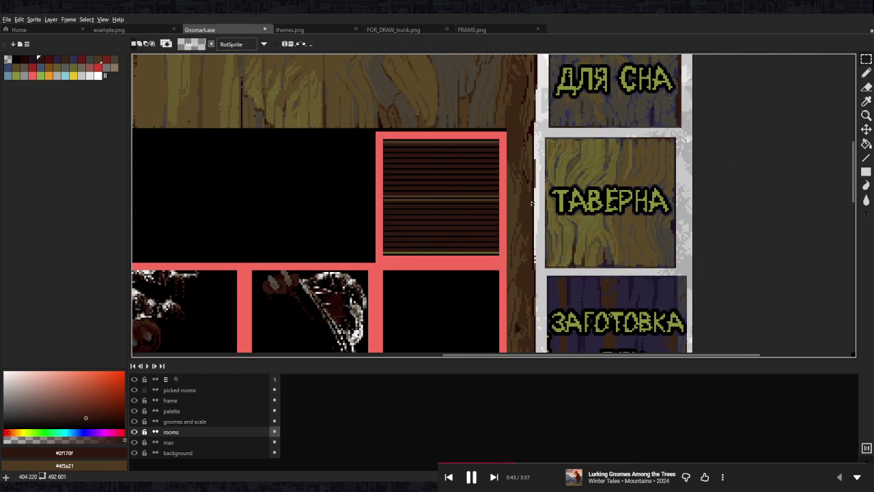
Save Gnomart.ase.
scroll(532, 203, "down", 2)
scroll(275, 180, "up", 2)
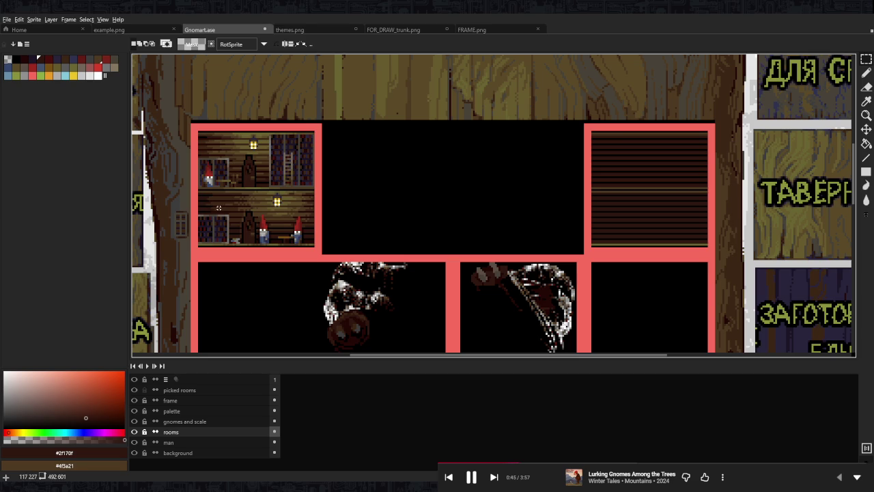
scroll(279, 192, "down", 2)
scroll(215, 195, "up", 1)
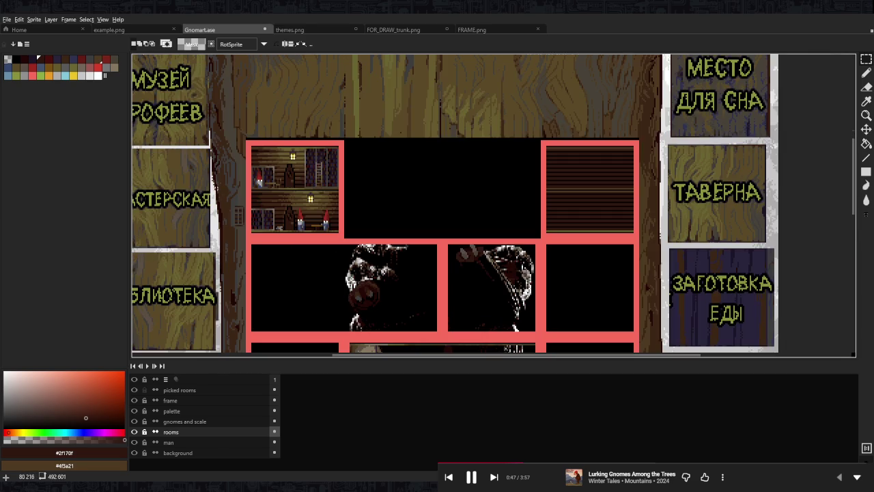
left_click_drag(344, 189, 439, 197)
scroll(439, 197, "down", 1)
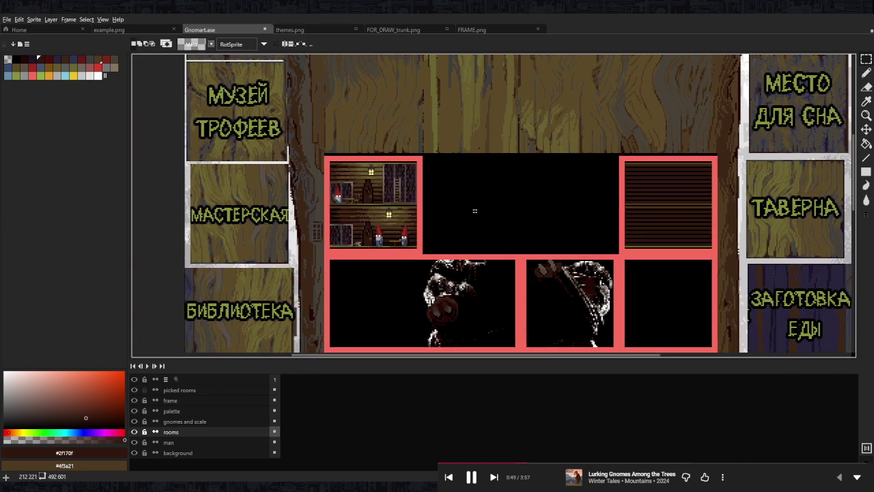
scroll(439, 193, "up", 2)
key("ctrl+s")
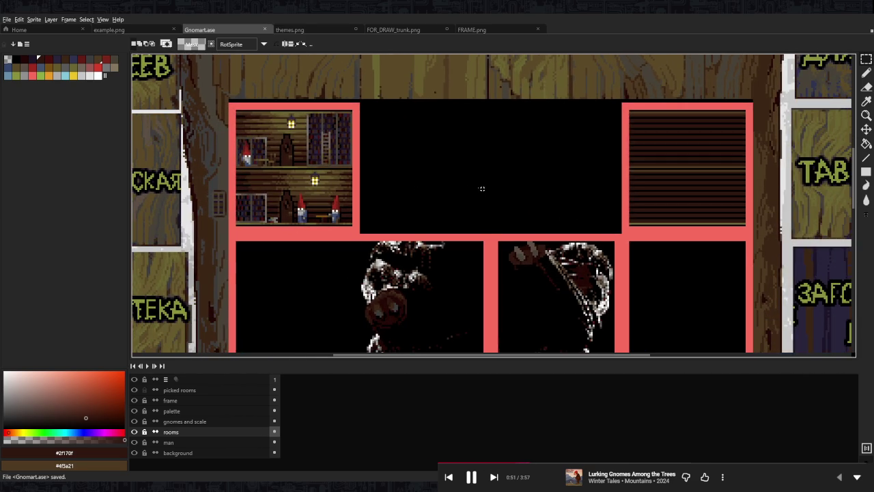
Draw an olive horizontal line across the striped room's middle using the floor stripe colour.
scroll(499, 192, "down", 4)
scroll(538, 241, "up", 2)
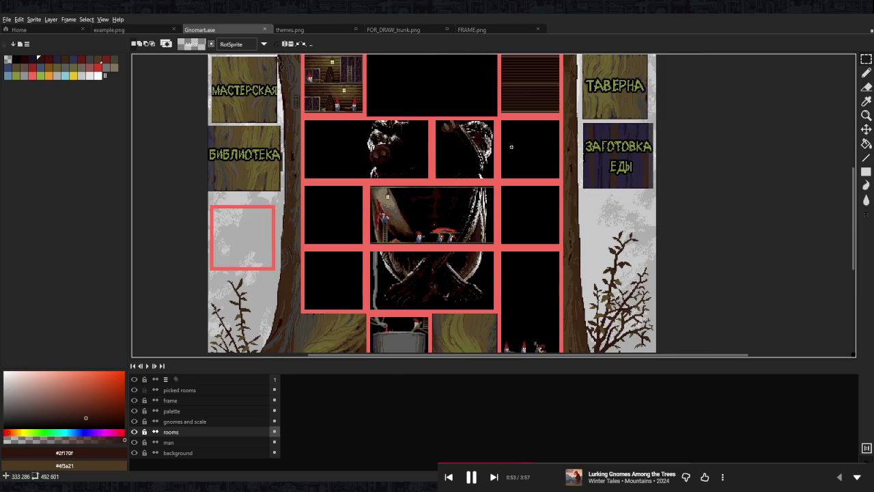
scroll(514, 166, "up", 1)
scroll(544, 145, "up", 1)
scroll(542, 150, "up", 1)
scroll(539, 161, "up", 1)
scroll(539, 164, "up", 1)
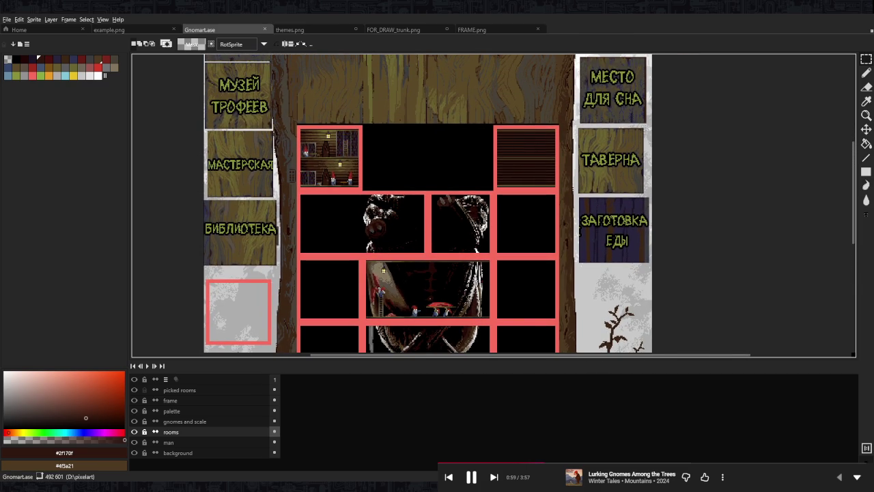
scroll(526, 167, "up", 2)
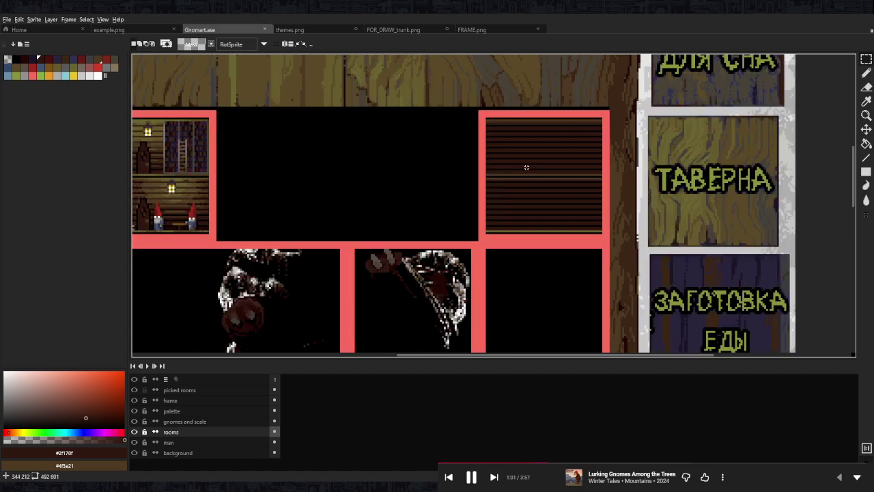
scroll(533, 170, "up", 1)
left_click_drag(579, 148, 572, 187)
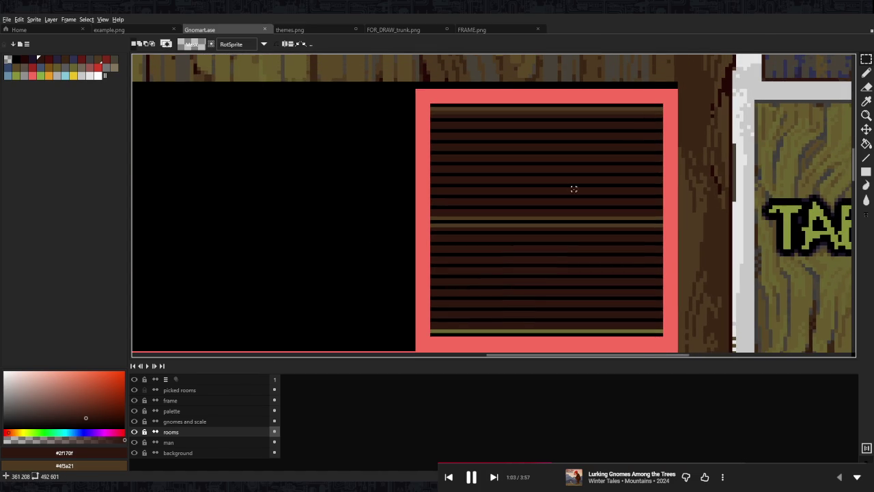
left_click(554, 333, "alt")
scroll(435, 211, "up", 2)
key("b")
scroll(432, 213, "down", 2)
left_click_drag(430, 215, 659, 215)
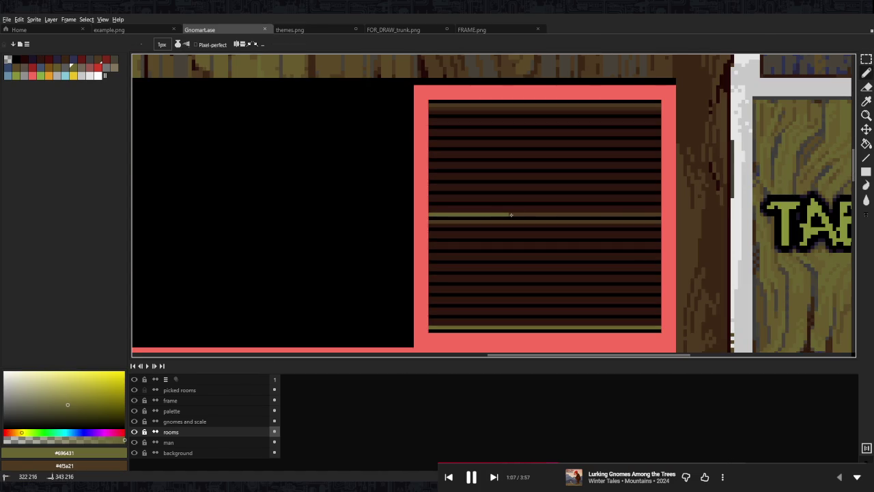
Select the door in the gnome room with the rectangular marquee.
scroll(658, 214, "down", 1)
scroll(560, 235, "down", 3)
scroll(531, 270, "left", 3)
scroll(531, 269, "down", 1)
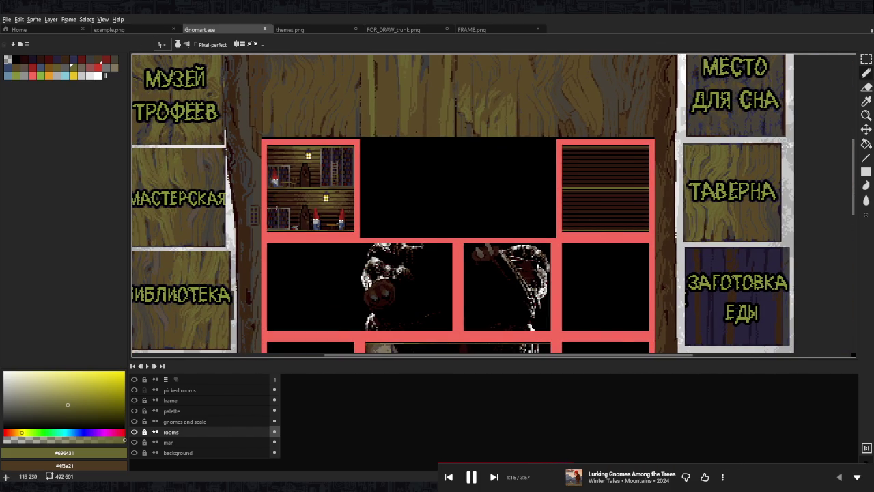
scroll(285, 197, "up", 3)
key("m")
left_click_drag(327, 276, 382, 177)
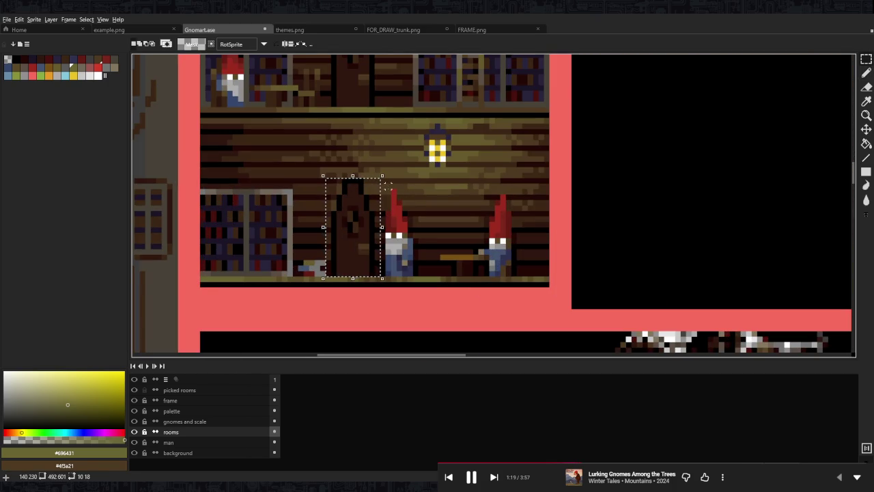
Move the selected door into the striped room at the lower level's left.
left_click(366, 247)
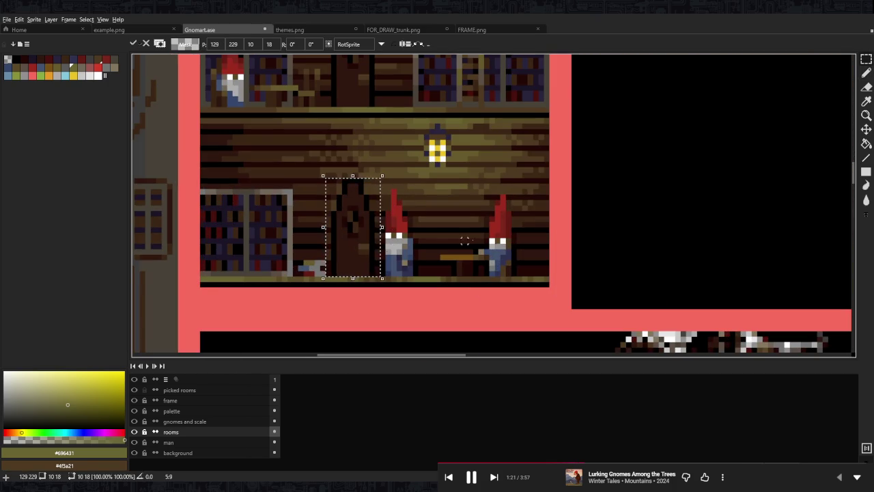
left_click_drag(438, 240, 591, 207)
scroll(437, 241, "down", 2)
scroll(478, 225, "down", 2)
scroll(564, 201, "up", 4)
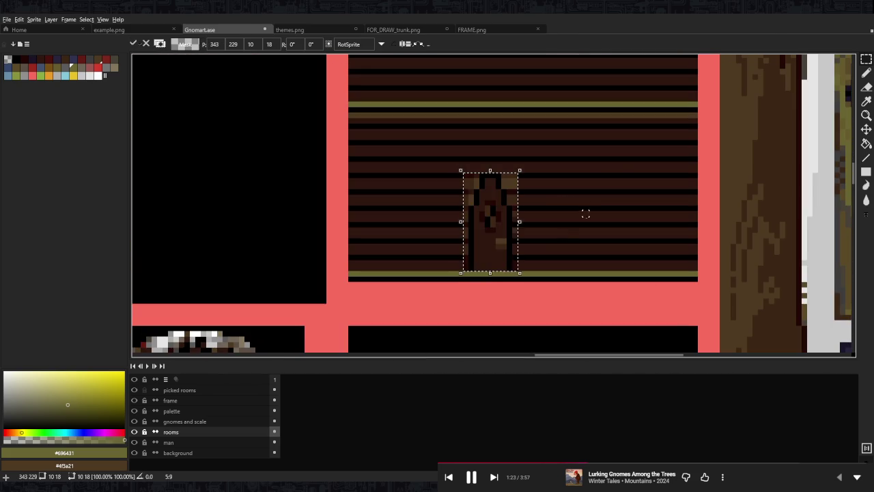
left_click_drag(499, 255, 679, 257)
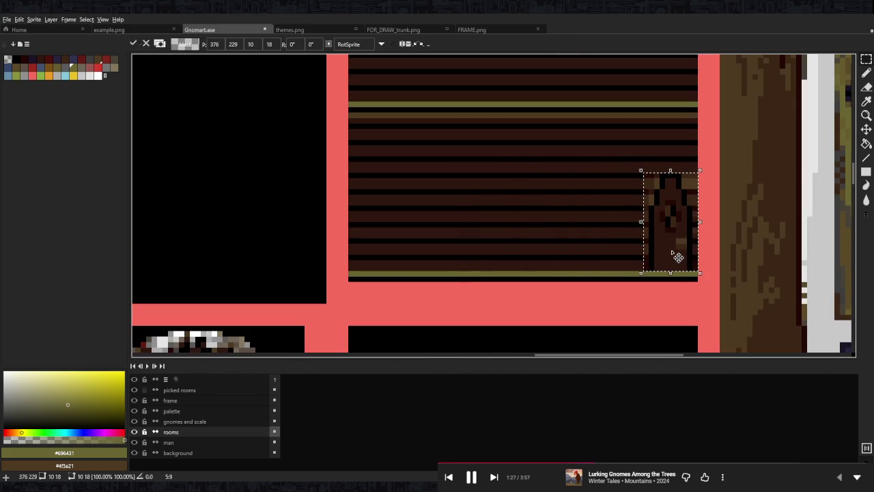
left_click_drag(401, 220, 381, 248)
left_click_drag(493, 152, 534, 263)
Paste a second door copy and place it on the upper level.
key("ctrl+v")
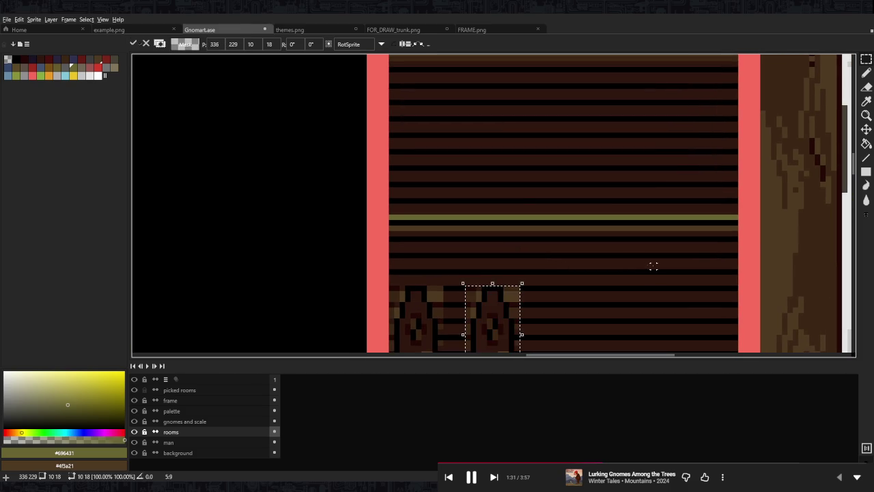
mouse_move(494, 328)
left_mouse_down()
mouse_move(434, 158)
mouse_move(423, 159)
left_mouse_up()
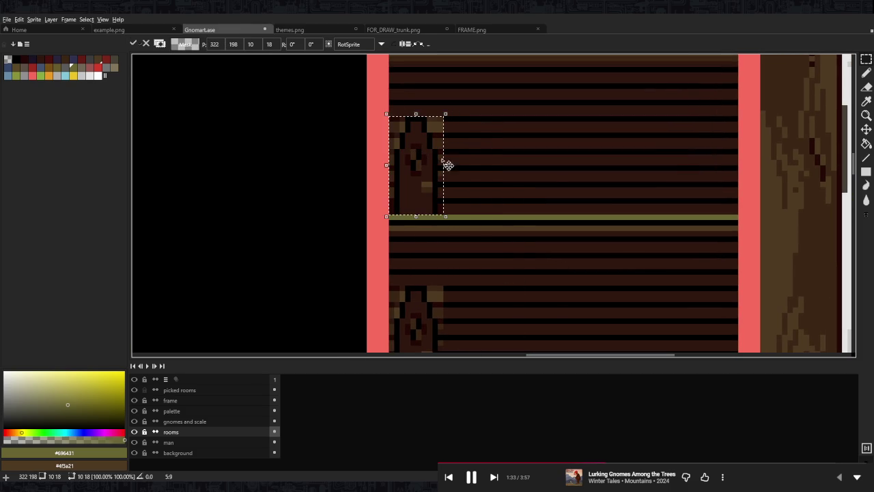
key("Return")
scroll(530, 156, "down", 3)
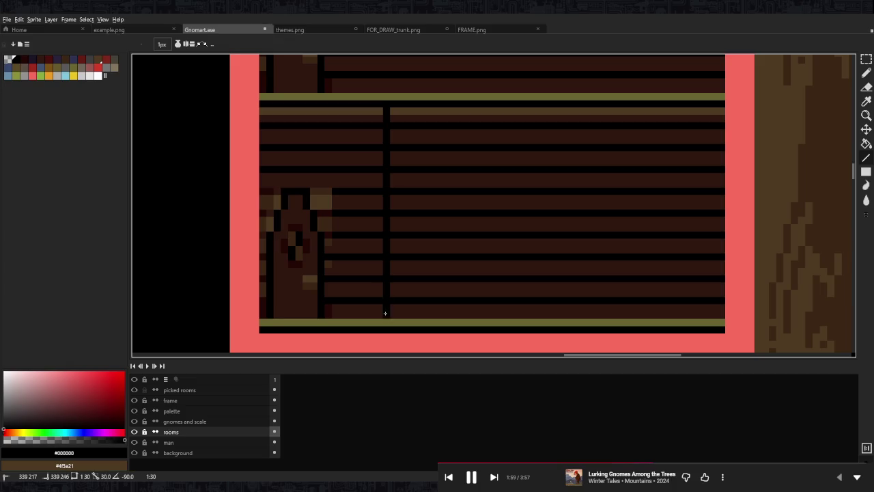
Paint a black gap in the bottom stripe and draw a brown vertical divider line.
left_click(385, 322)
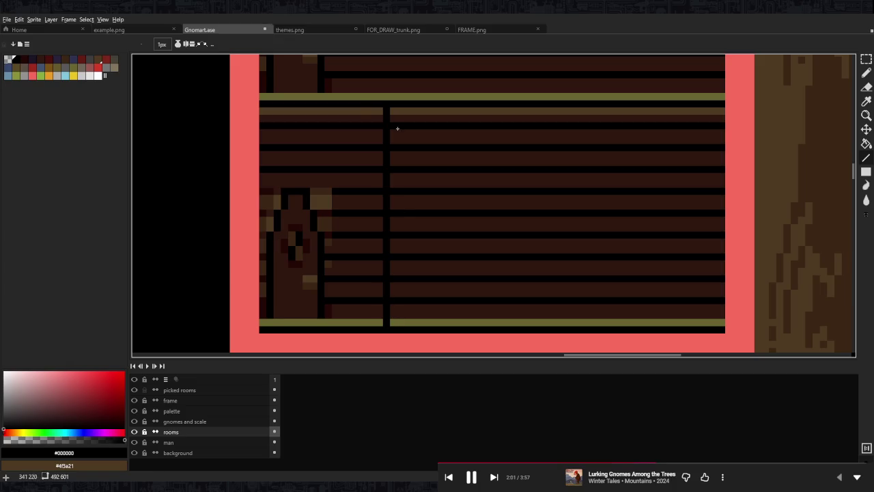
key("i")
left_click(378, 107)
key("b")
left_click_drag(378, 107, 380, 318)
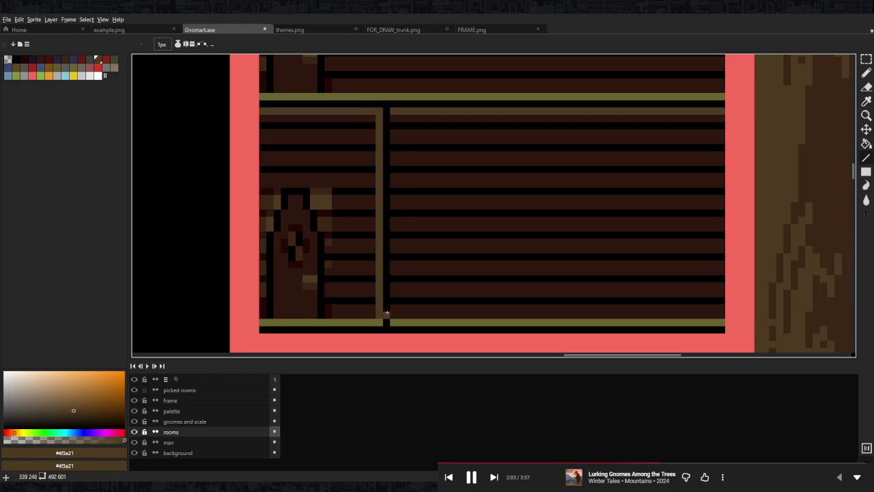
left_click_drag(398, 161, 398, 109)
Extend the divider up through the upper level with black and brown vertical lines.
scroll(399, 136, "down", 2)
scroll(410, 178, "up", 1)
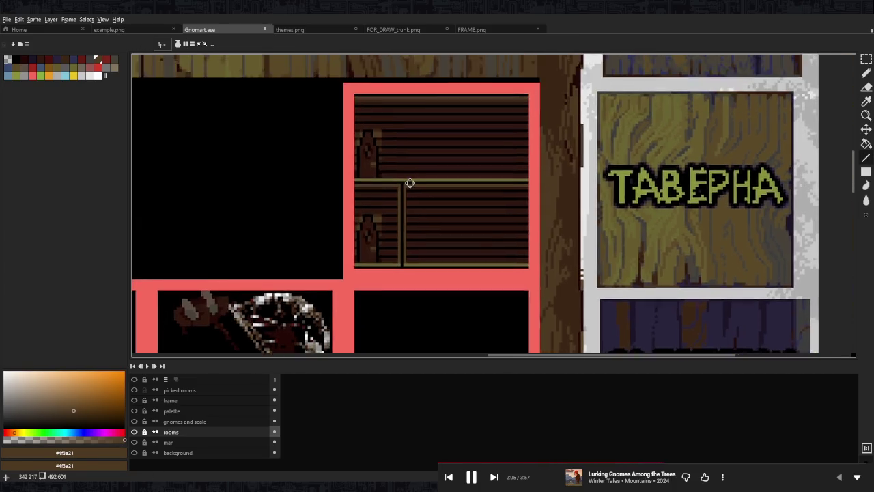
scroll(403, 218, "up", 1)
scroll(410, 198, "down", 2)
scroll(450, 215, "down", 1)
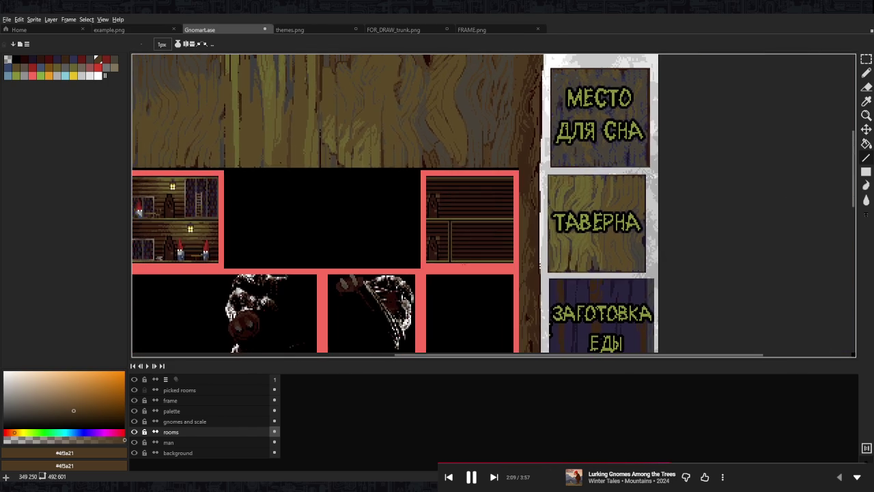
scroll(435, 228, "up", 2)
scroll(437, 227, "up", 2)
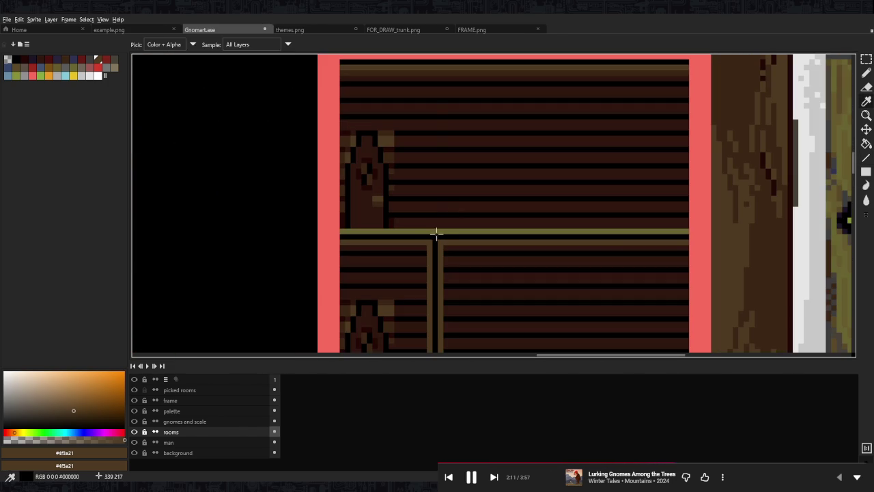
left_click(437, 228, "alt")
mouse_move(437, 231)
left_mouse_down()
mouse_move(435, 65)
mouse_move(440, 225)
mouse_move(430, 72)
left_mouse_up()
left_click(438, 68, "alt")
Save Gnomart.ase and sample the dark plank brown.
scroll(492, 168, "down", 4)
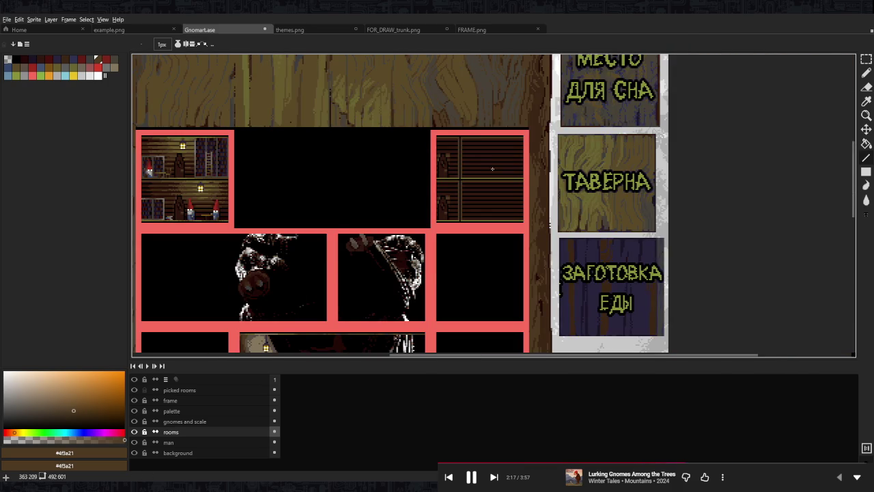
scroll(492, 169, "down", 1)
scroll(485, 173, "up", 2)
scroll(484, 171, "up", 1)
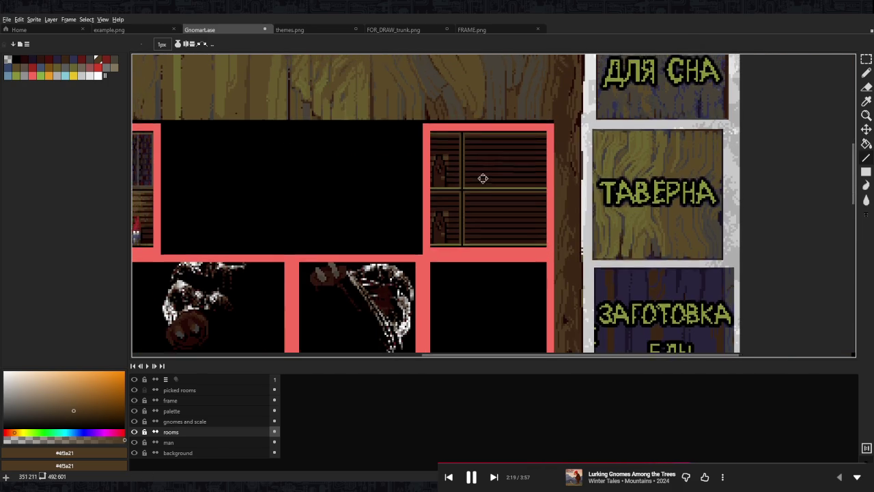
scroll(478, 175, "up", 1)
scroll(473, 191, "up", 1)
key("ctrl+s")
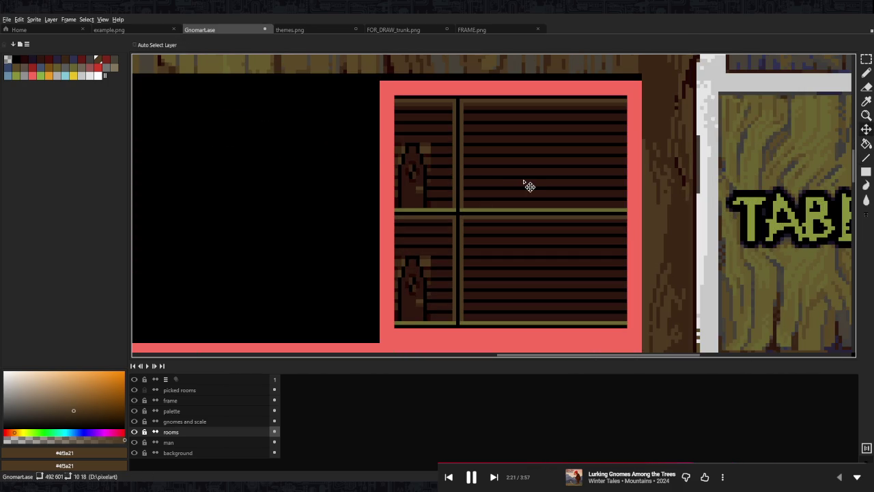
scroll(427, 150, "up", 5)
left_click(423, 149, "alt")
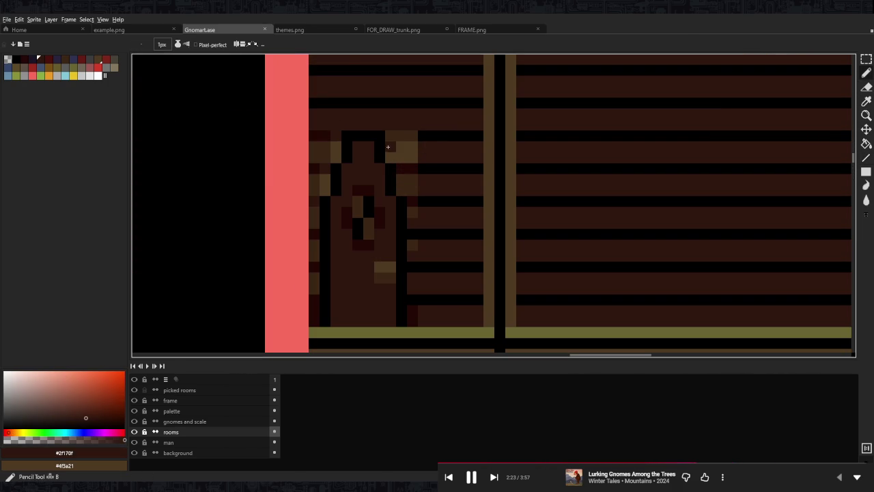
Repaint the light door-edge pixels in the striped room with black and dark plank brown.
scroll(410, 147, "down", 3)
scroll(427, 157, "up", 2)
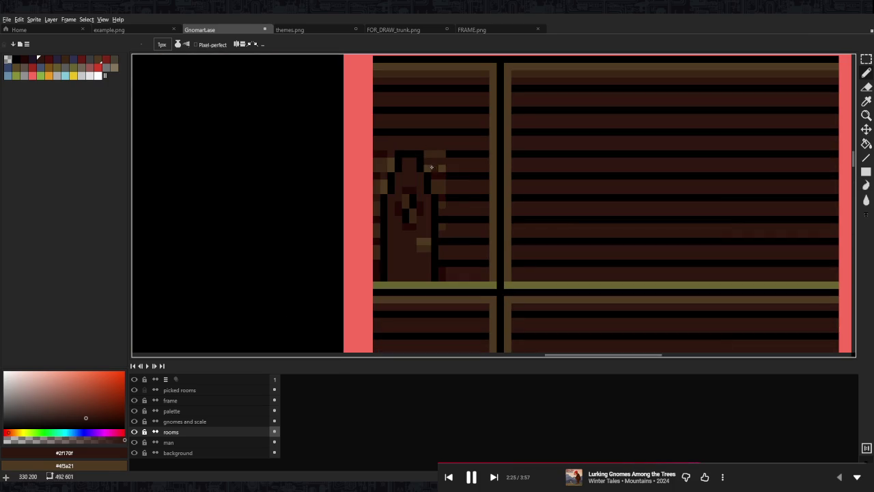
left_click(420, 157, "alt")
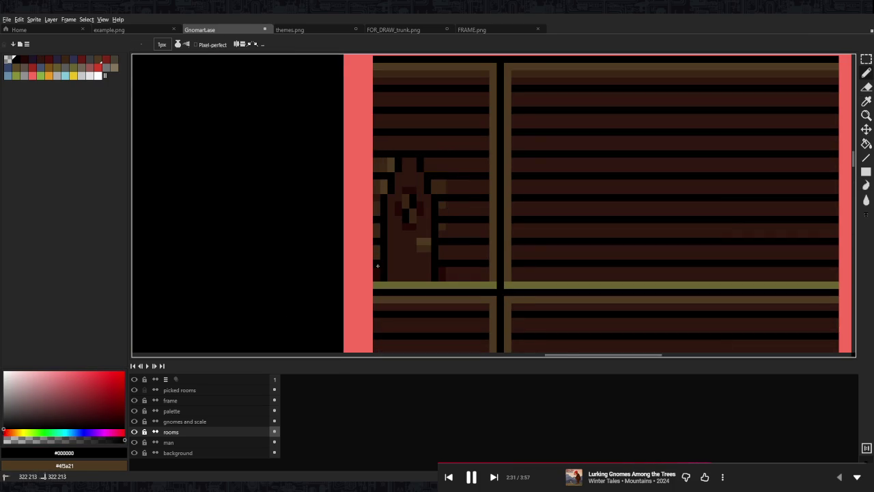
scroll(456, 271, "up", 1)
left_click(430, 278, "alt")
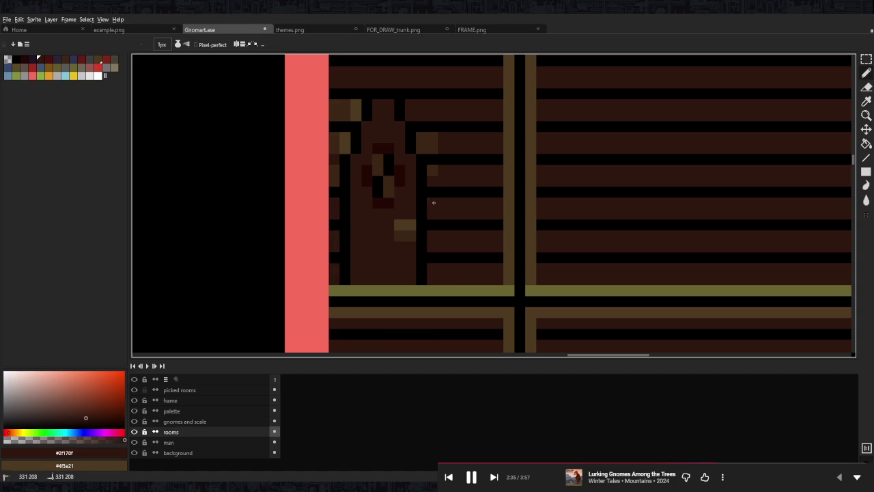
left_click(344, 160, "alt")
left_click(334, 173, "alt")
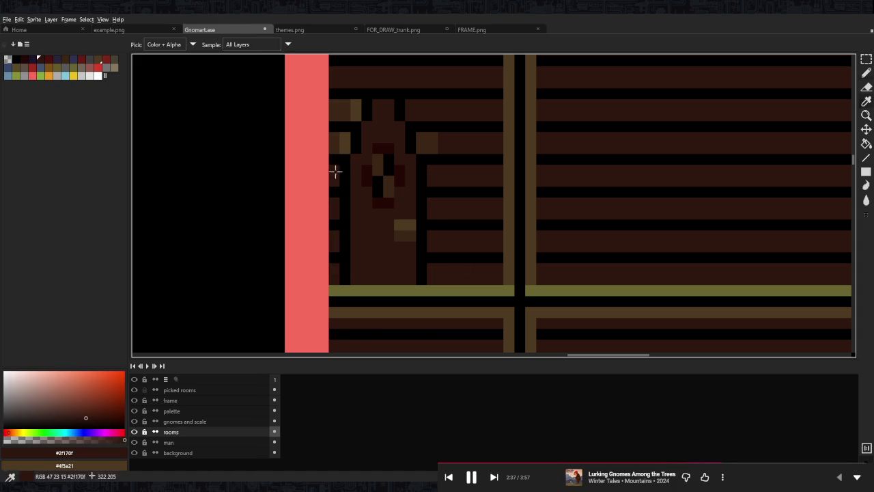
left_click(345, 143)
left_click(355, 111)
left_click(340, 113)
left_click(433, 143)
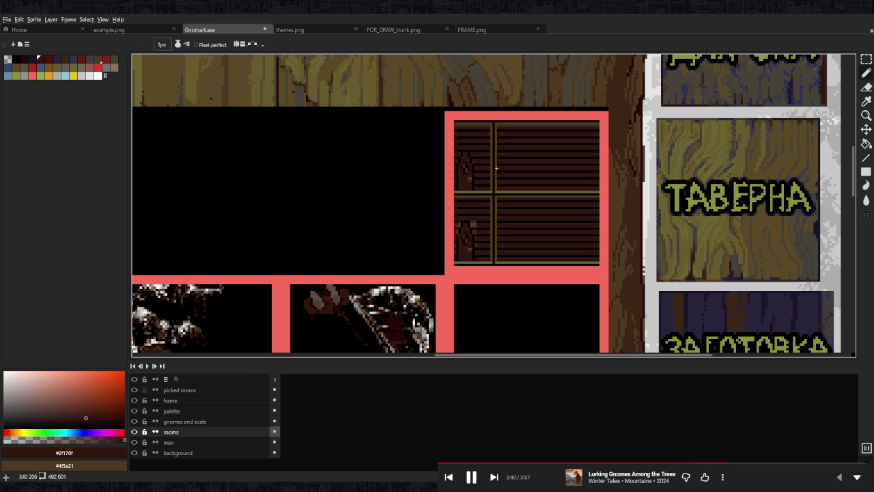
Sample the mid-brown wood colour and pan across the room's wall to check the result.
scroll(426, 140, "down", 3)
scroll(480, 179, "up", 3)
left_click(451, 175, "alt")
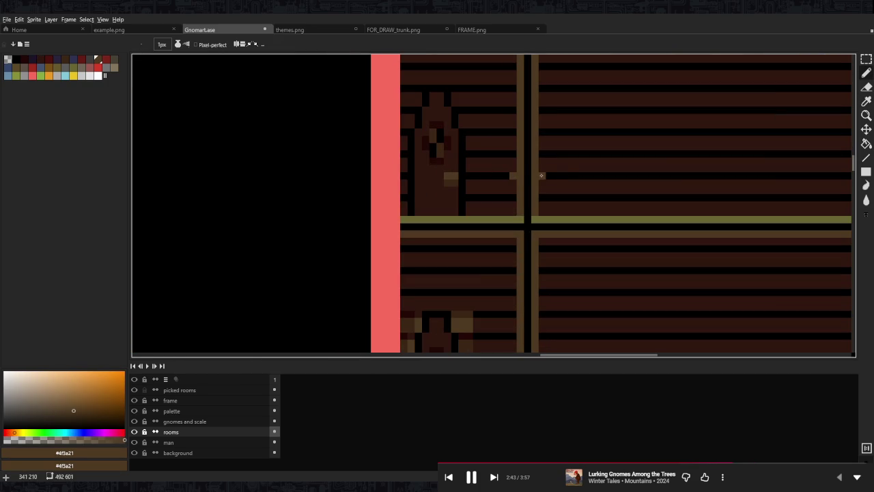
scroll(647, 159, "down", 3)
scroll(657, 158, "up", 1)
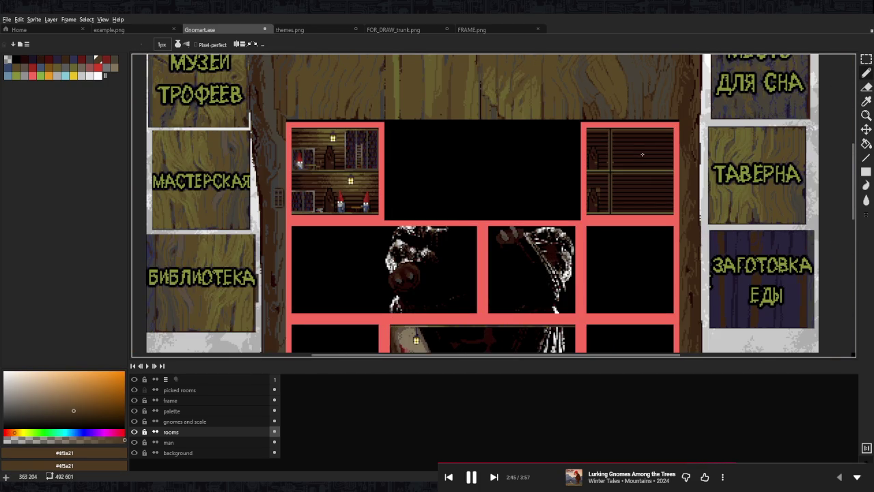
scroll(635, 160, "up", 1)
scroll(519, 164, "up", 2)
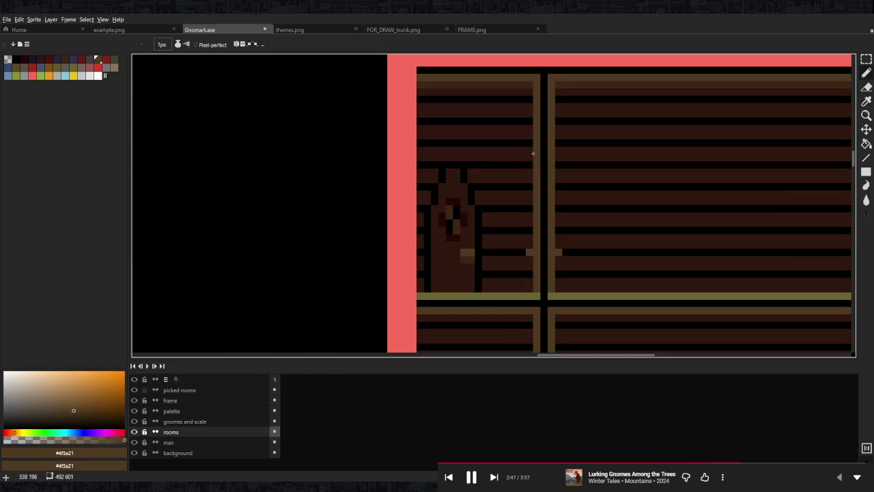
left_click_drag(528, 152, 462, 164)
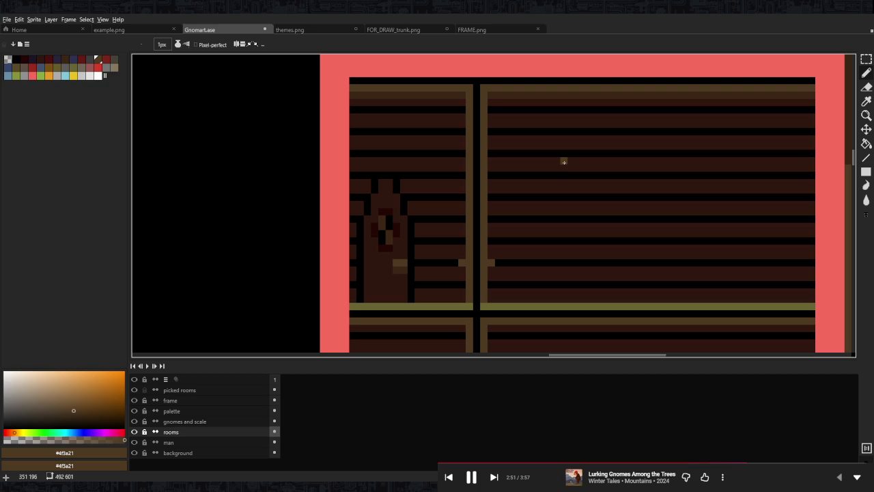
scroll(564, 162, "down", 2)
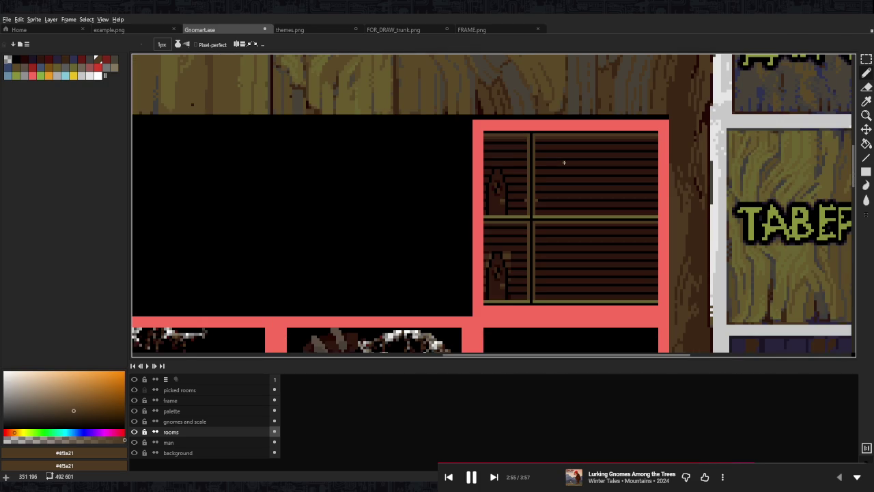
Make 'gnomes and scale' the active layer and switch to the Rectangular Marquee tool (M).
scroll(564, 162, "down", 2)
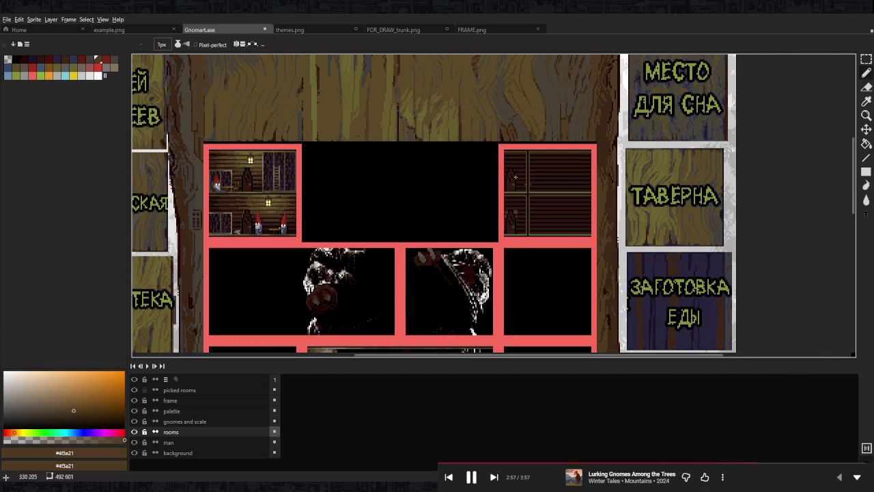
scroll(383, 225, "up", 2)
left_click(255, 421)
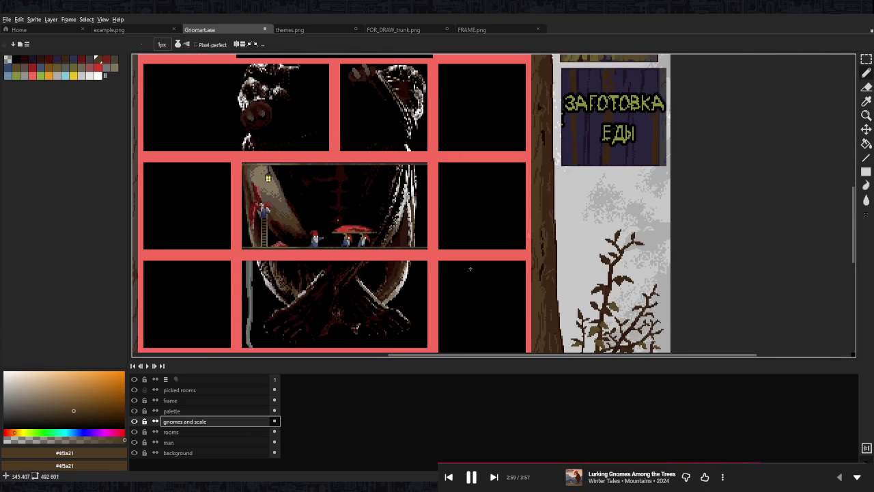
scroll(531, 160, "down", 4)
key("m")
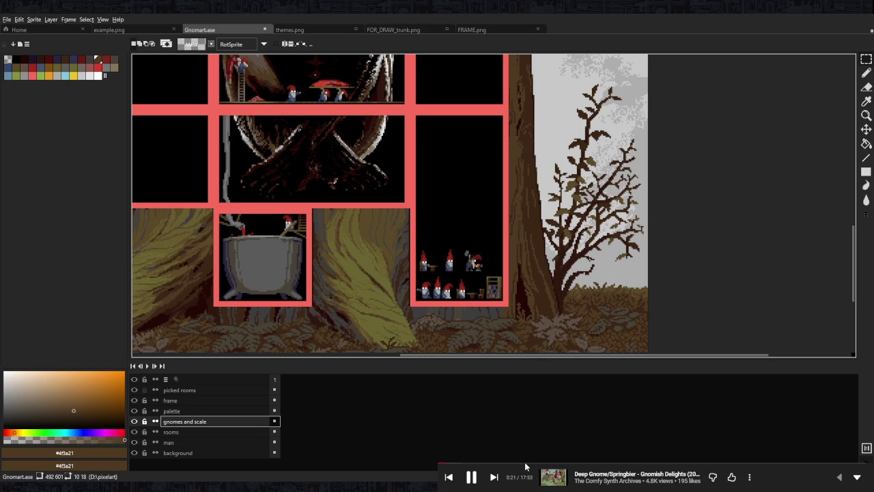
left_click_drag(508, 199, 563, 257)
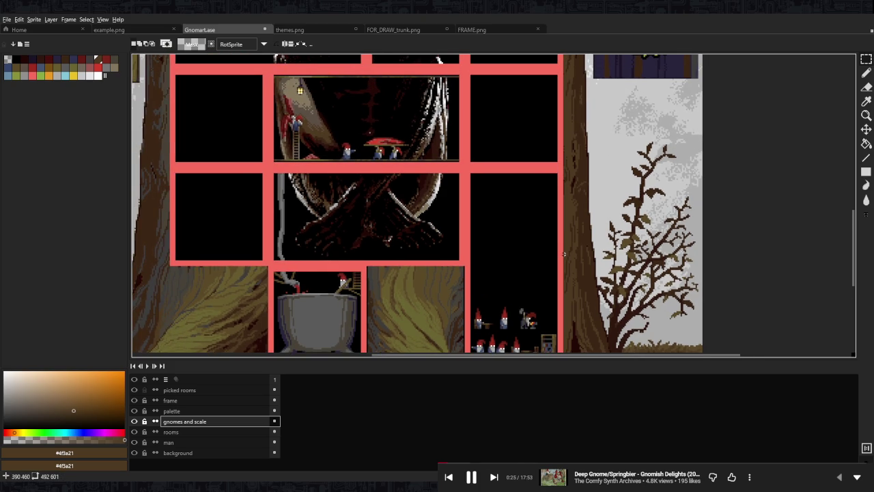
scroll(531, 260, "up", 2)
scroll(533, 198, "up", 1)
scroll(528, 250, "up", 2)
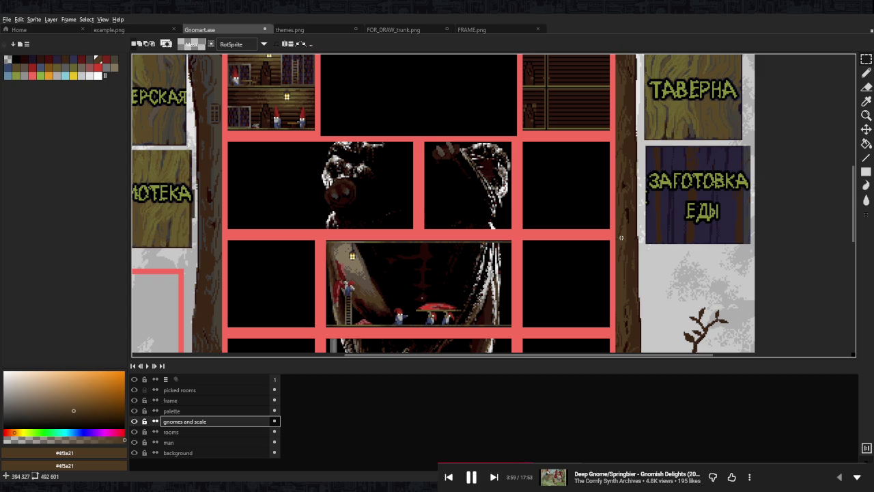
scroll(628, 220, "up", 3)
scroll(593, 185, "left", 2)
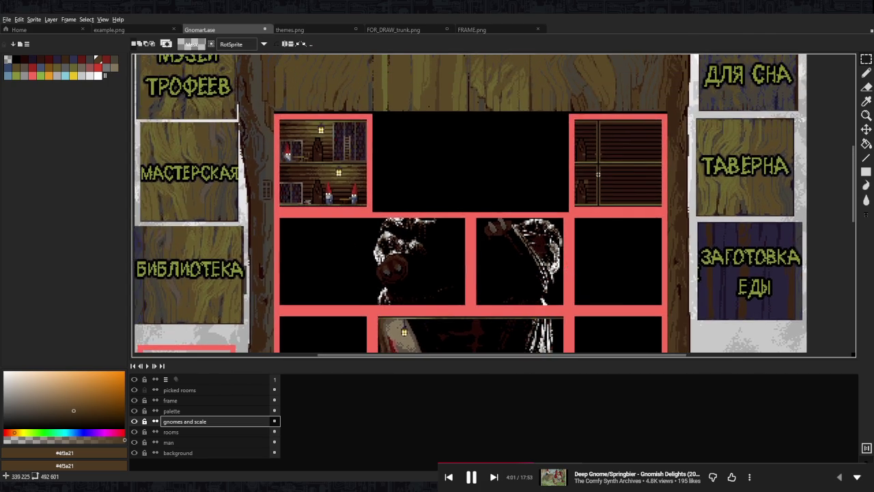
scroll(592, 185, "up", 3)
scroll(567, 205, "down", 2)
scroll(546, 232, "down", 1)
scroll(529, 250, "down", 1)
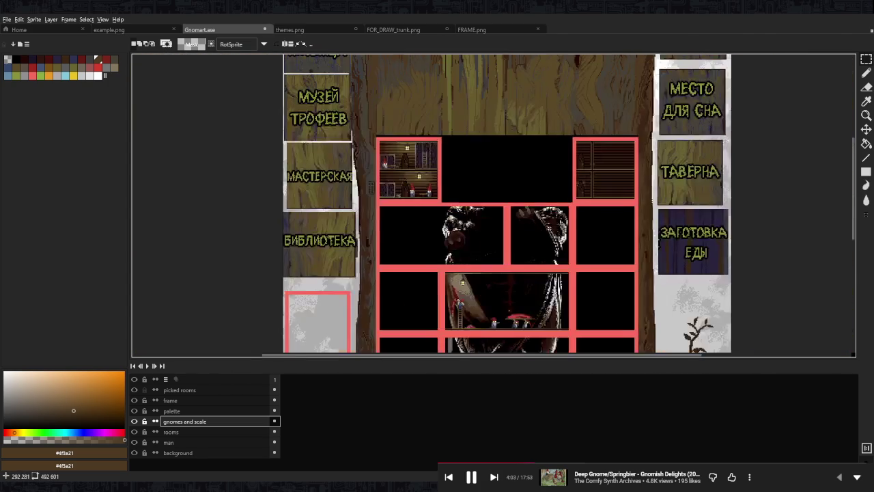
Marquee-select the gnomes, pickaxe gnome, table and bookshelf in the lower-right room.
scroll(559, 132, "down", 4)
scroll(559, 132, "right", 1)
scroll(560, 132, "down", 2)
scroll(560, 133, "up", 2)
scroll(547, 132, "up", 2)
scroll(526, 131, "down", 2)
scroll(529, 171, "down", 2)
scroll(546, 273, "down", 2)
scroll(511, 290, "up", 3)
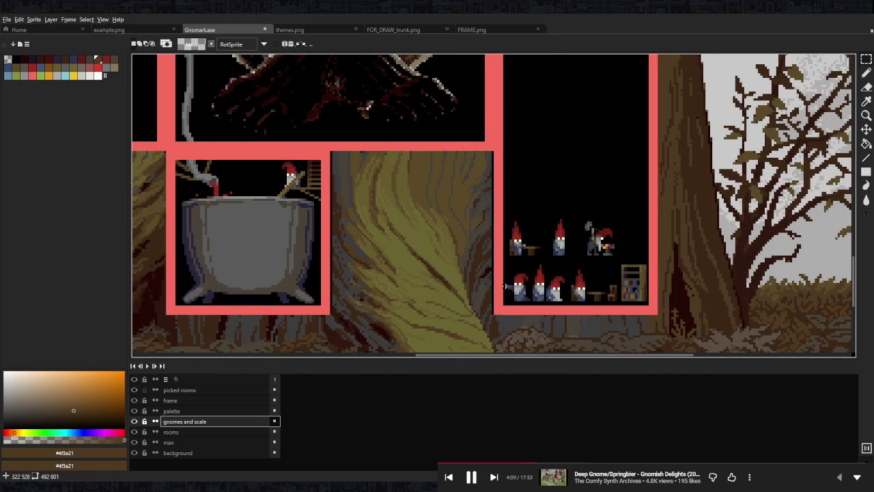
scroll(505, 286, "up", 1)
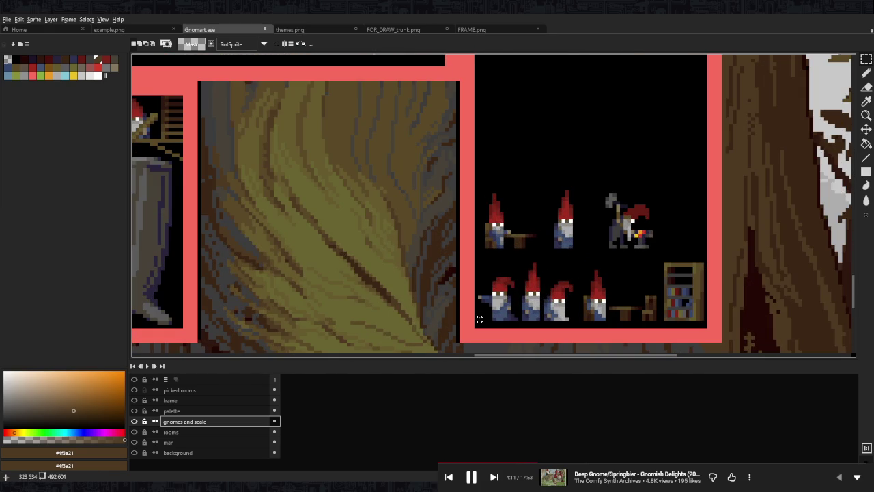
left_click_drag(480, 319, 705, 159)
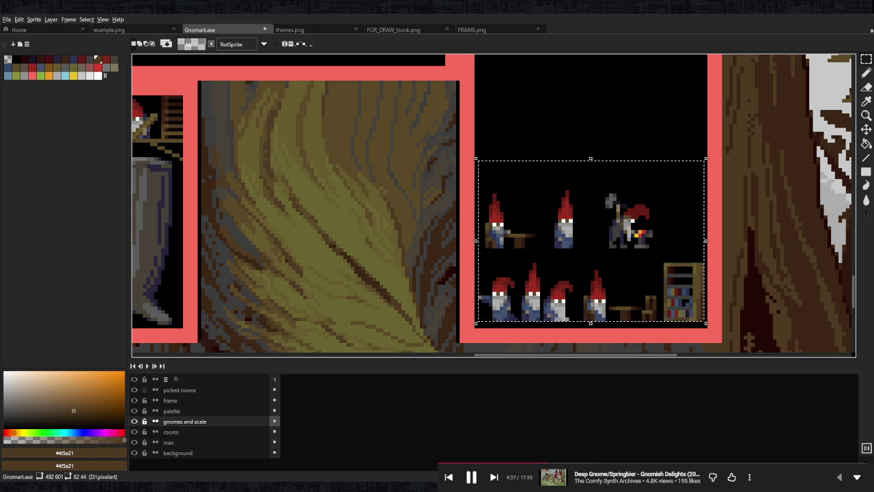
Toggle media playback and pan the view across the gnome sprite room.
key("XF86AudioPlay")
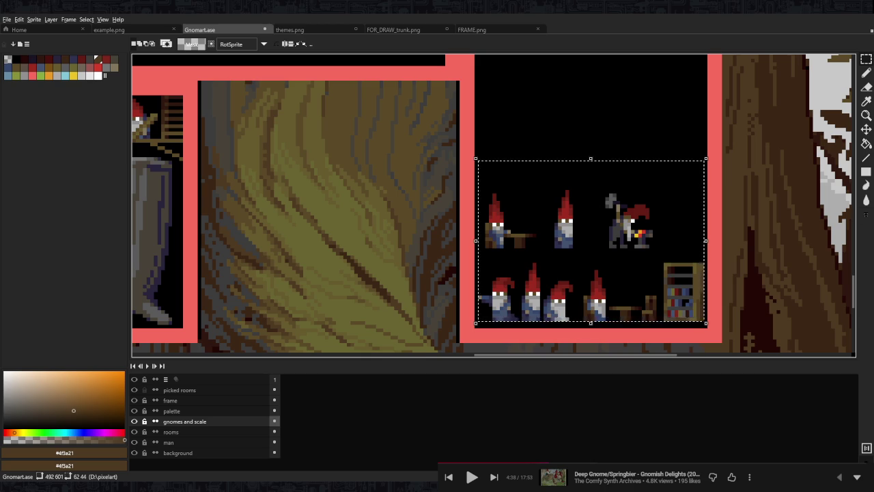
left_click_drag(523, 195, 494, 207)
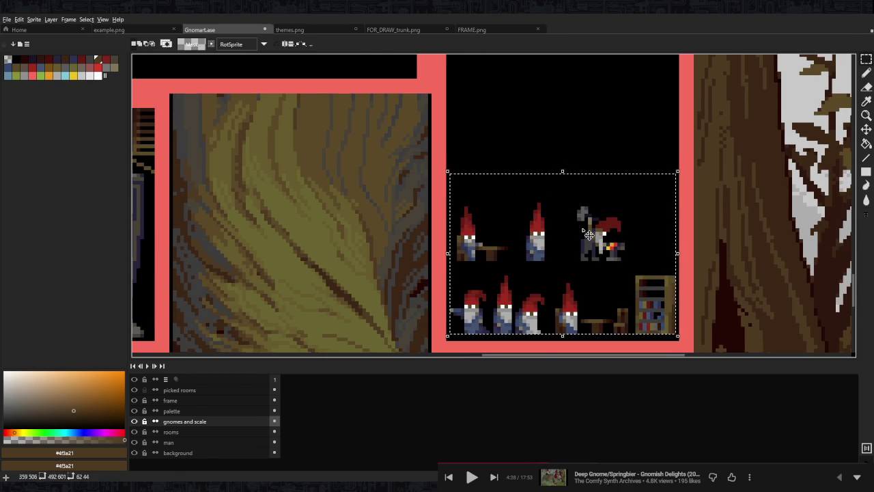
Select the ladder in the library shelves, then clear that selection.
scroll(589, 235, "up", 2)
scroll(614, 218, "down", 1)
scroll(667, 186, "down", 2)
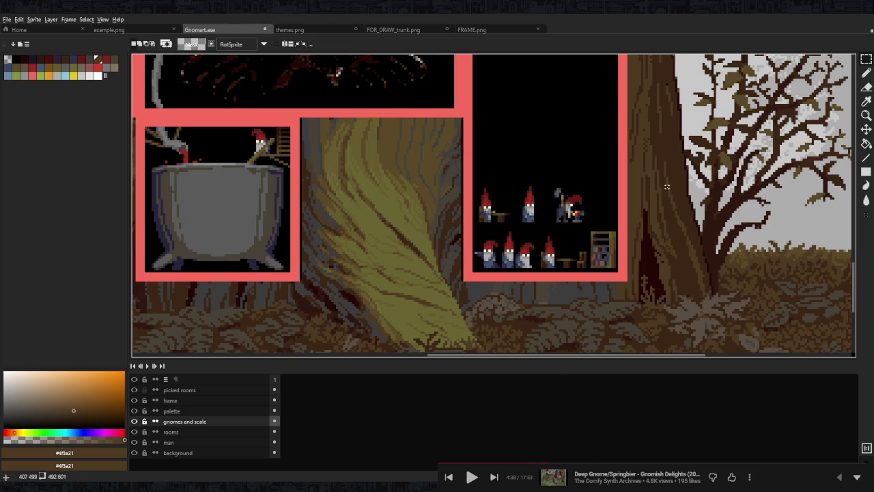
scroll(482, 192, "up", 5)
scroll(482, 191, "left", 3)
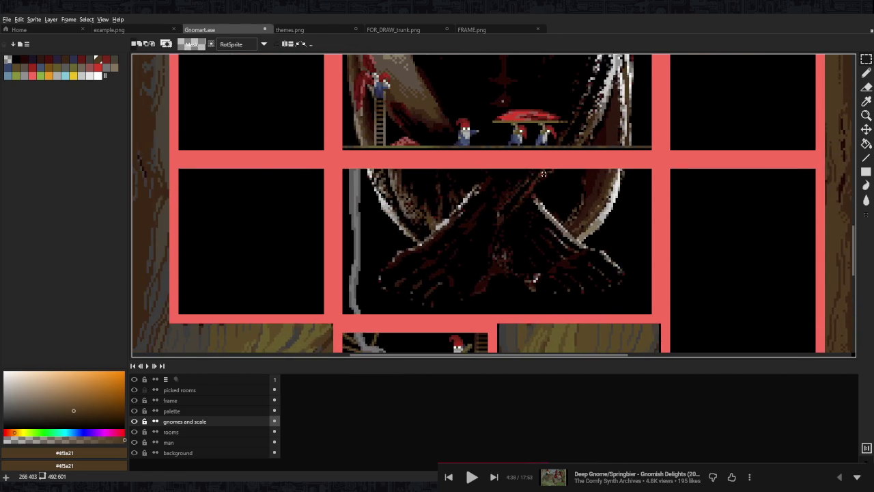
scroll(546, 176, "up", 5)
scroll(512, 157, "up", 3)
scroll(512, 157, "left", 2)
scroll(482, 139, "up", 3)
scroll(433, 138, "down", 2)
scroll(441, 149, "up", 1)
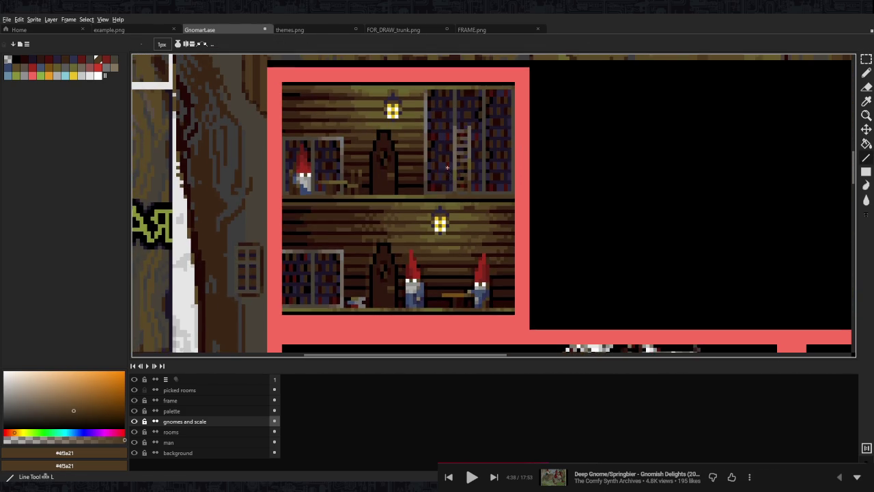
scroll(451, 147, "up", 3)
scroll(456, 146, "down", 1)
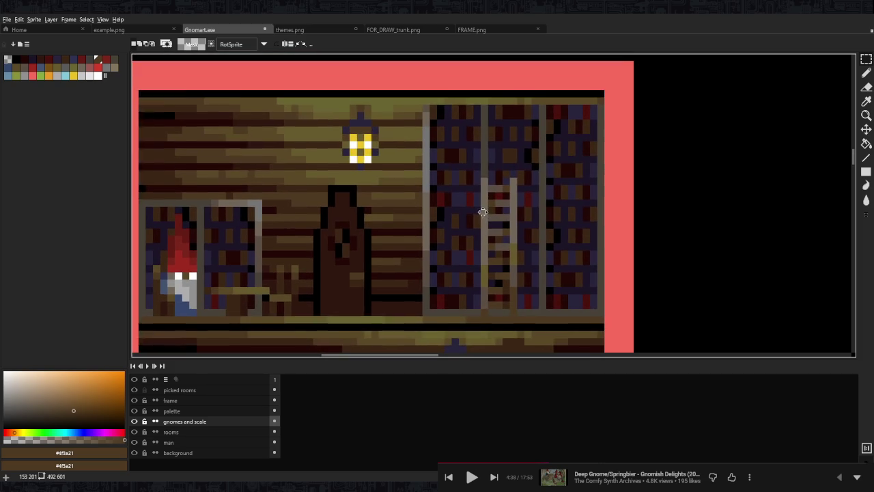
scroll(500, 208, "up", 2)
left_click_drag(500, 208, 315, 173)
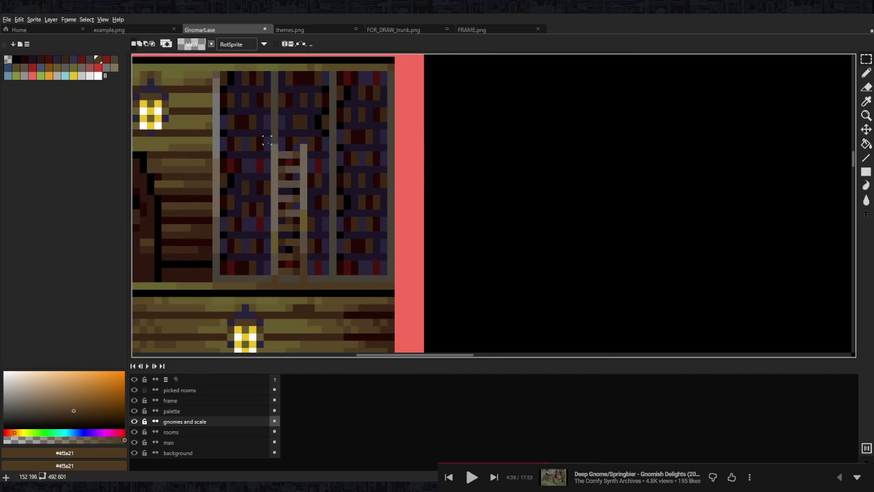
left_click_drag(273, 147, 307, 282)
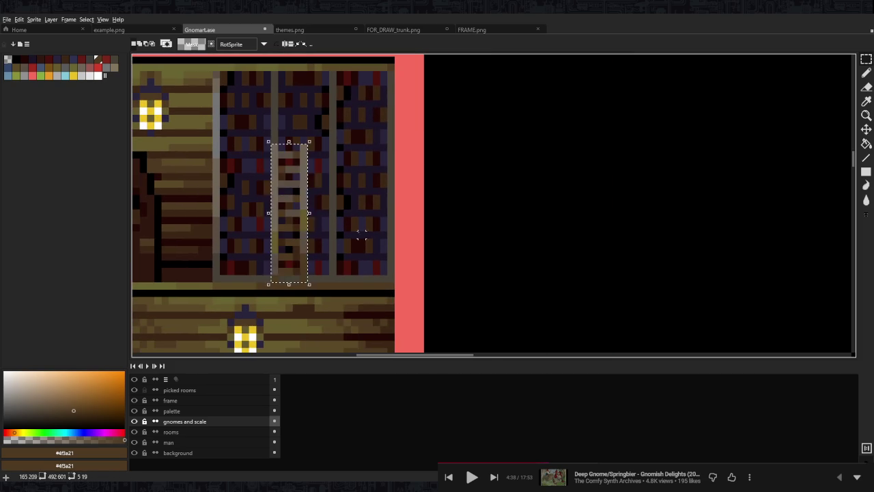
scroll(584, 189, "down", 2)
mouse_move(726, 212)
left_mouse_down()
mouse_move(417, 193)
mouse_move(650, 197)
left_mouse_up()
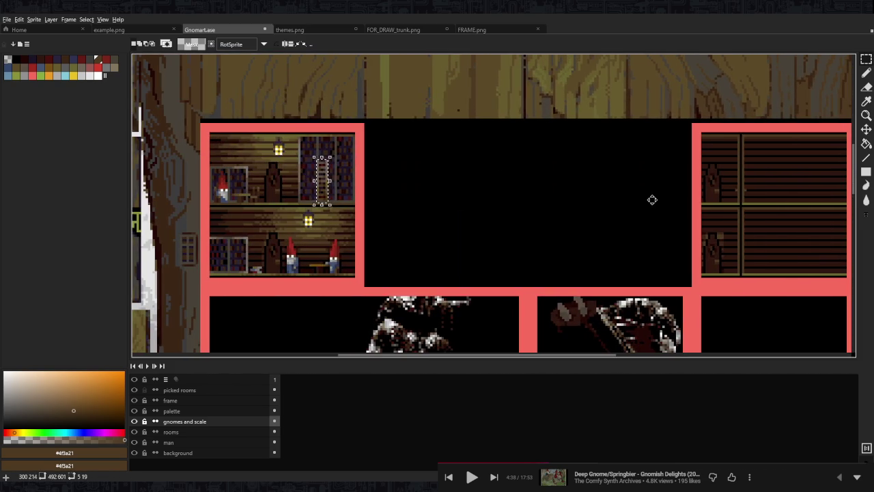
key("ctrl+d")
Marquee-select the tall standing gnome sprite in the gnome sprite room.
scroll(318, 273, "up", 3)
scroll(294, 307, "down", 3)
scroll(273, 328, "down", 1)
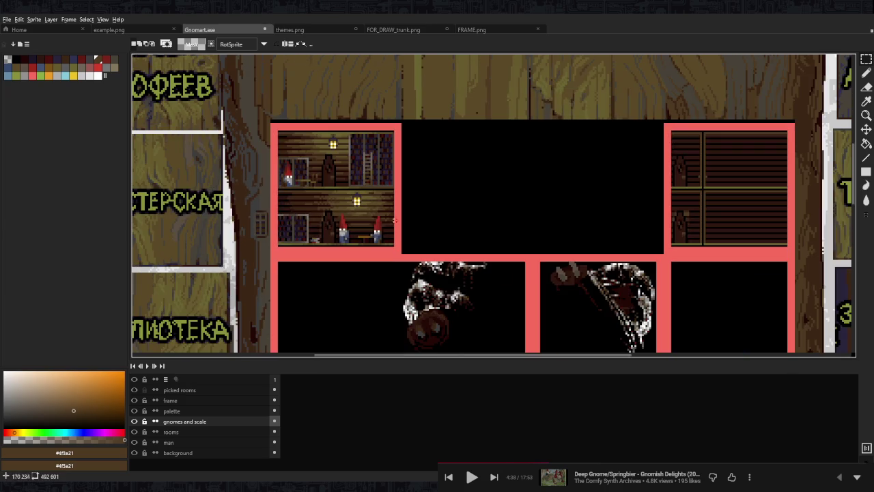
scroll(478, 205, "down", 3)
scroll(498, 293, "up", 3)
left_click_drag(478, 341, 430, 215)
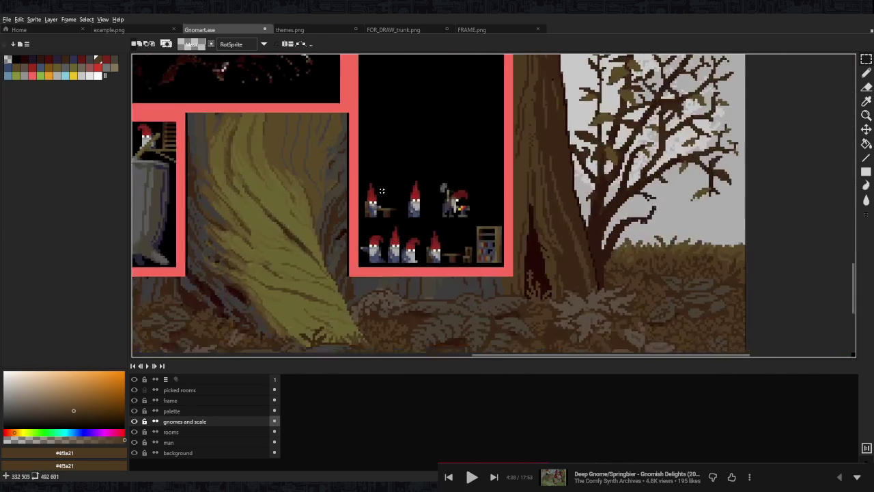
scroll(418, 260, "up", 2)
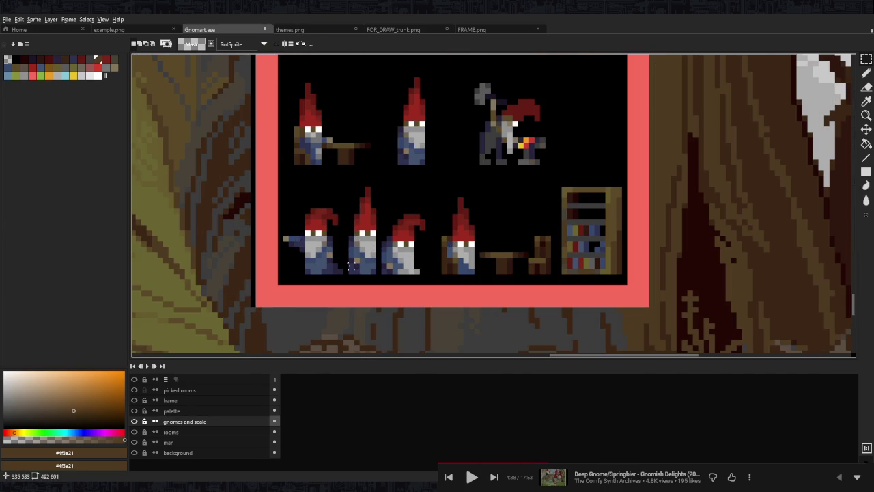
left_click_drag(347, 276, 378, 184)
scroll(454, 189, "down", 3)
scroll(465, 133, "down", 3)
scroll(461, 181, "up", 3)
scroll(461, 181, "up", 3)
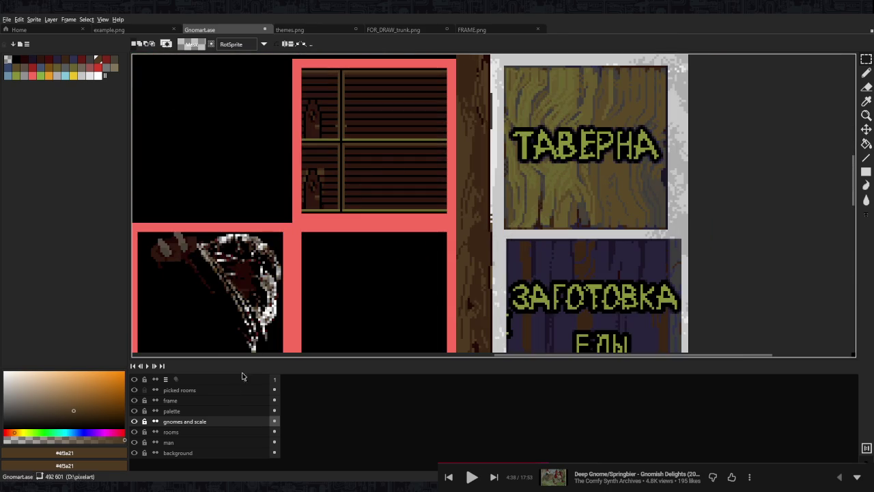
Make the 'rooms' layer the active layer.
left_click(170, 431)
scroll(389, 198, "up", 1)
scroll(387, 204, "up", 1)
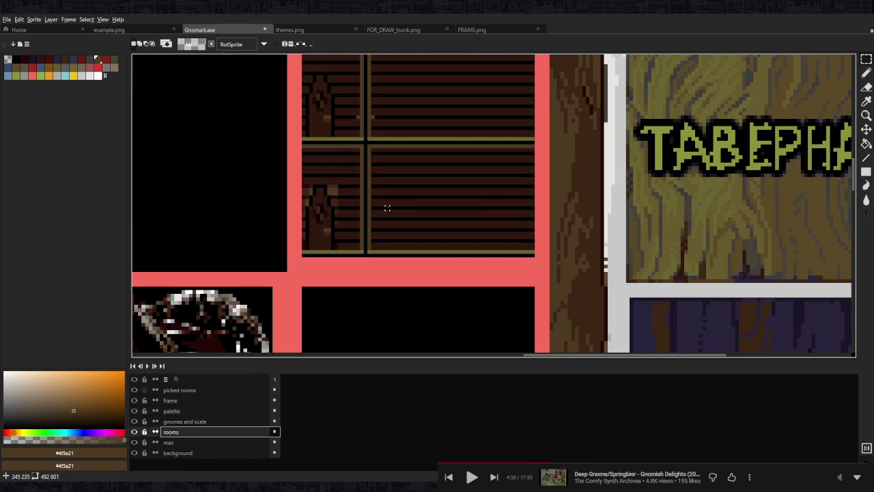
Paste the red-hat gnome, move it into the empty dark room and commit it.
key("ctrl+v")
left_click_drag(361, 203, 257, 102)
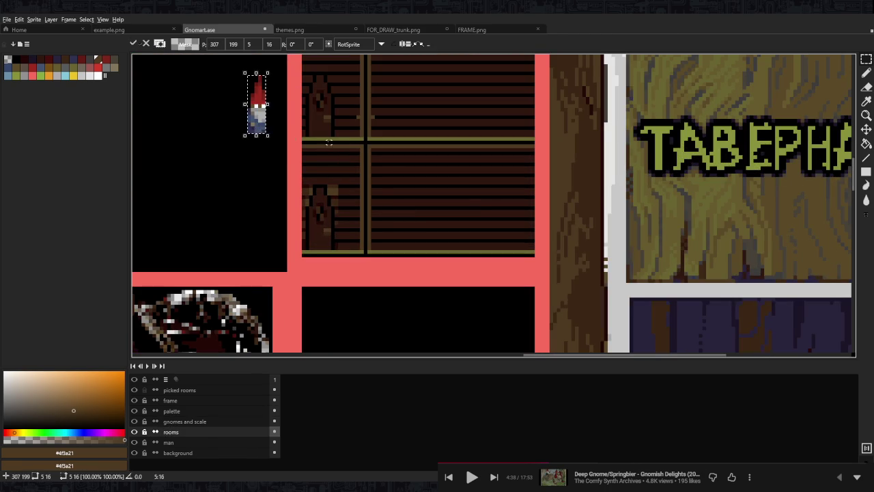
left_click_drag(325, 139, 533, 222)
scroll(468, 218, "up", 2)
key("Return")
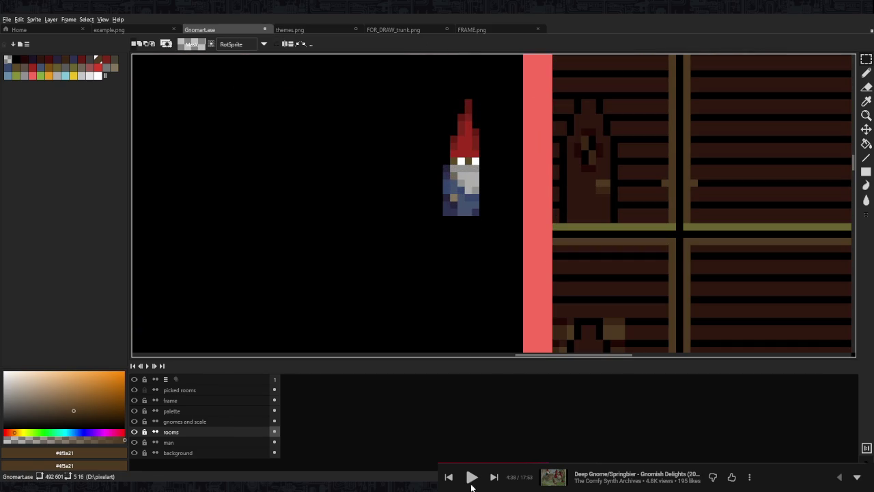
left_click(472, 478)
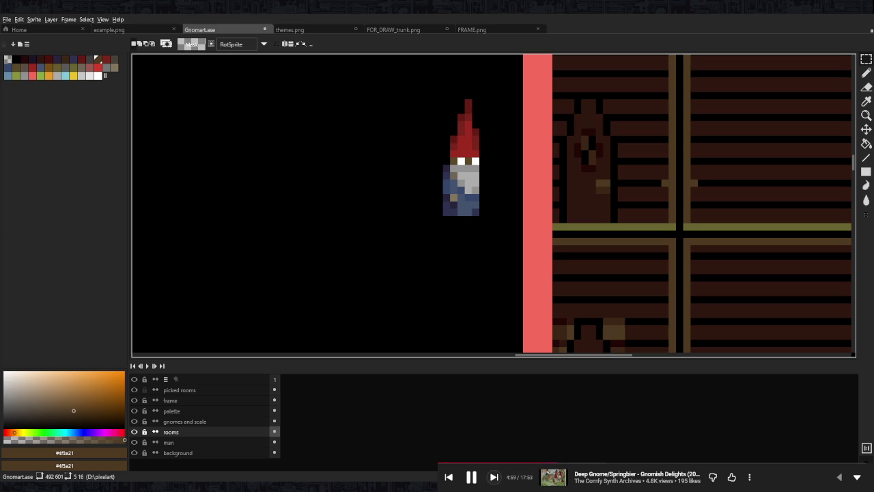
Nudge the pasted gnome down one pixel and commit its new position.
left_click_drag(649, 195, 620, 232)
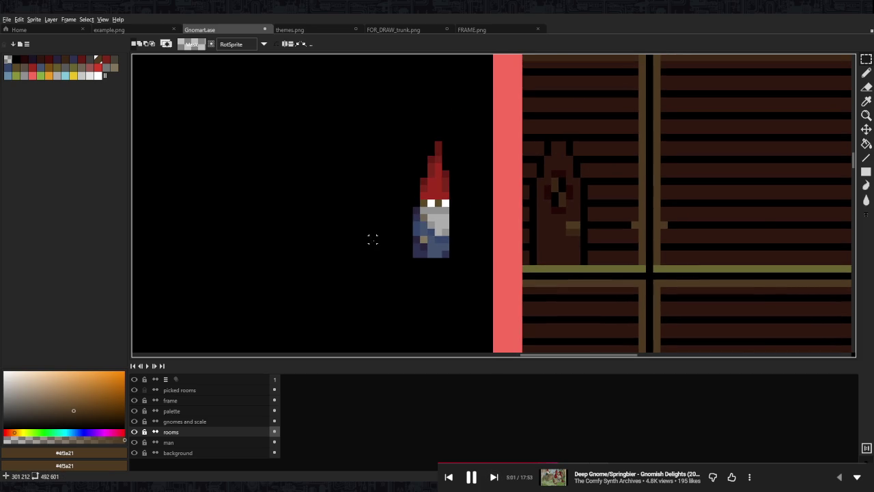
left_click_drag(394, 234, 495, 239)
left_click_drag(555, 248, 600, 250)
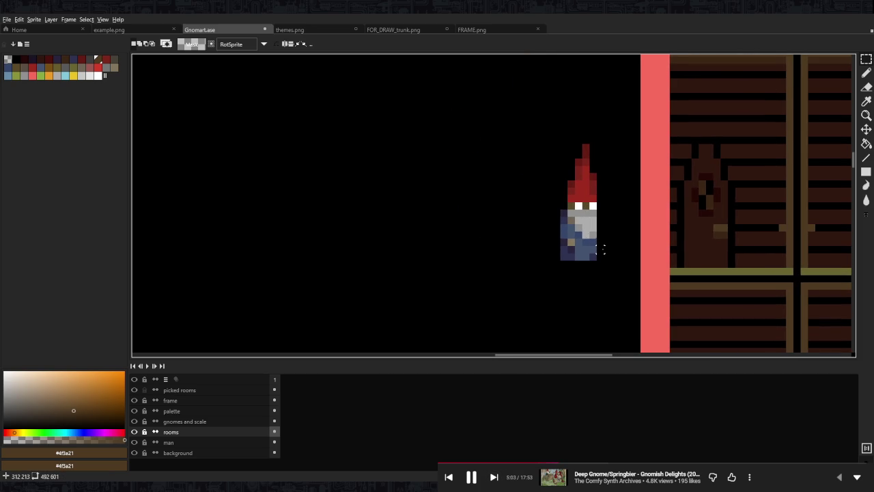
scroll(629, 235, "right", 1)
left_click_drag(653, 263, 586, 245)
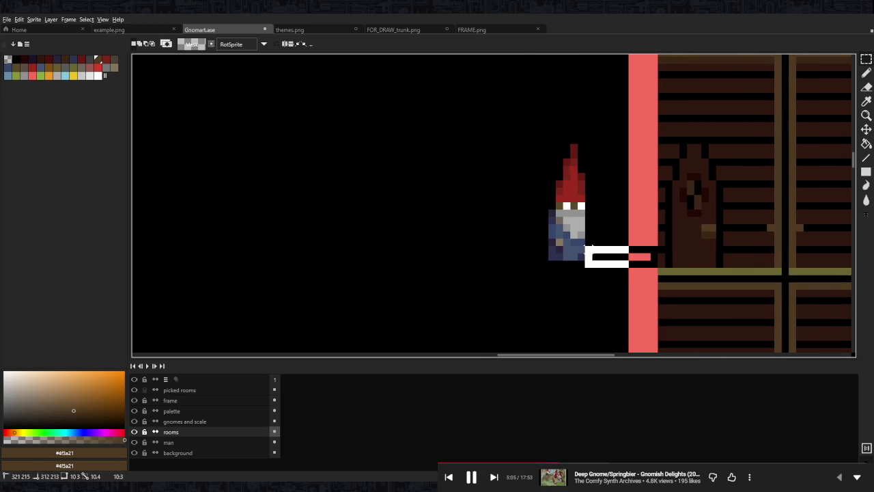
left_click_drag(617, 138, 503, 281)
left_click_drag(573, 248, 572, 256)
key("Return")
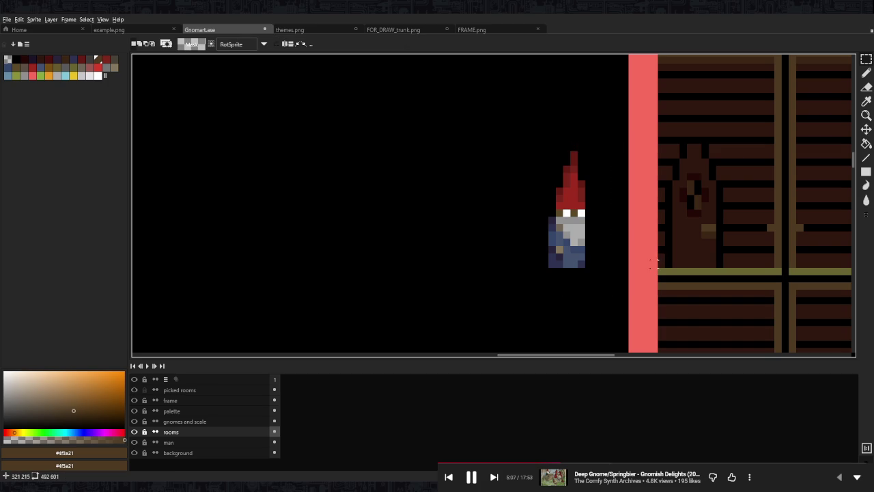
Draw a dark-brown bed frame with legs left of the gnome, then marquee-select the gnome.
scroll(563, 258, "up", 1)
scroll(563, 260, "left", 3)
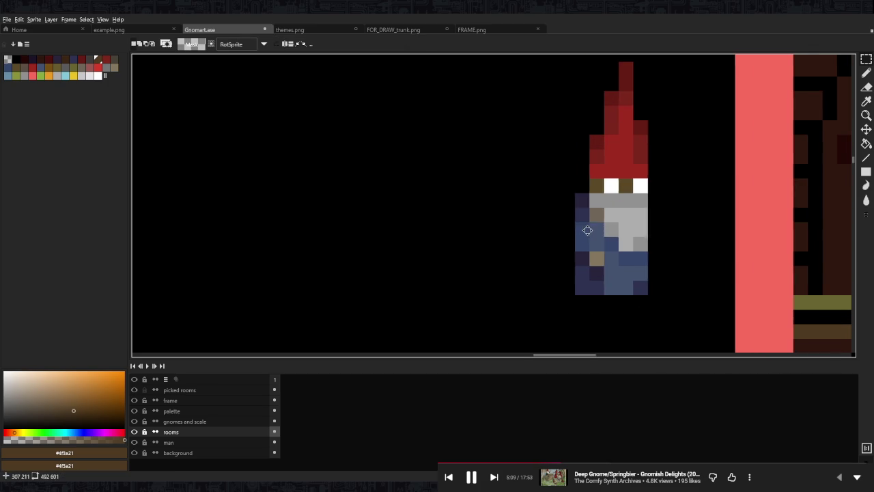
key("i")
left_click(828, 277)
key("b")
left_click_drag(510, 273, 330, 274)
left_click(335, 288)
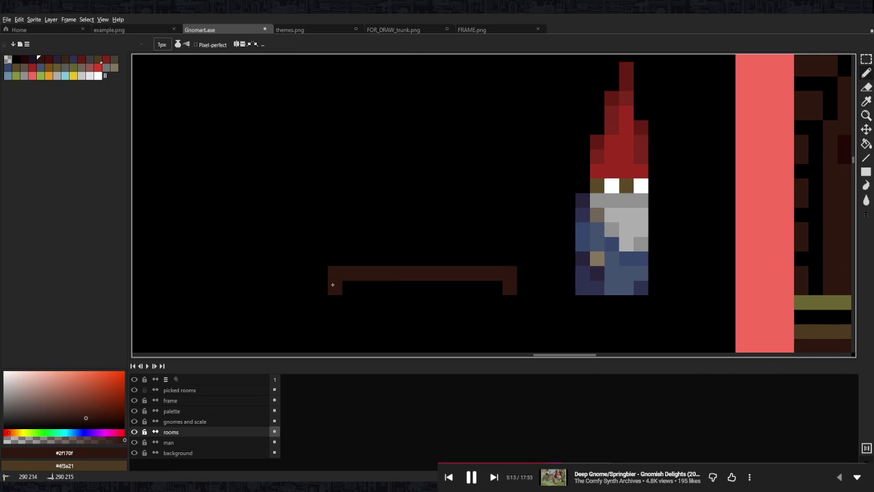
scroll(525, 213, "down", 1)
key("m")
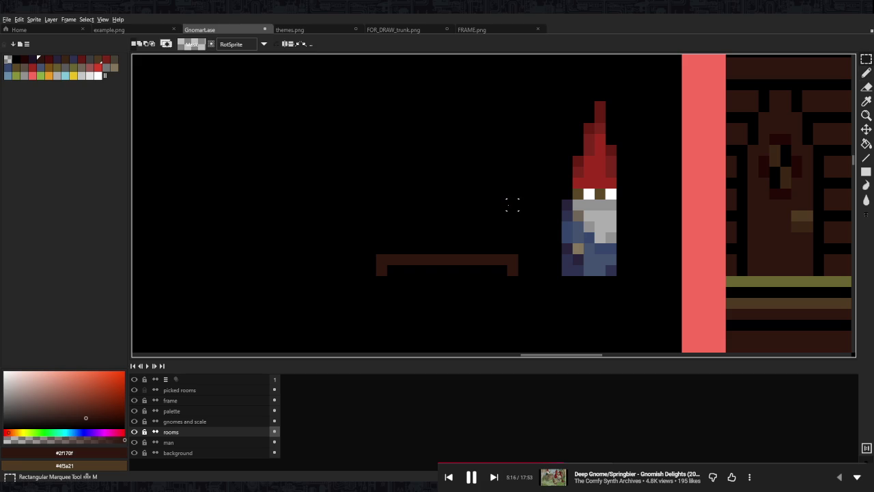
left_click_drag(640, 100, 548, 277)
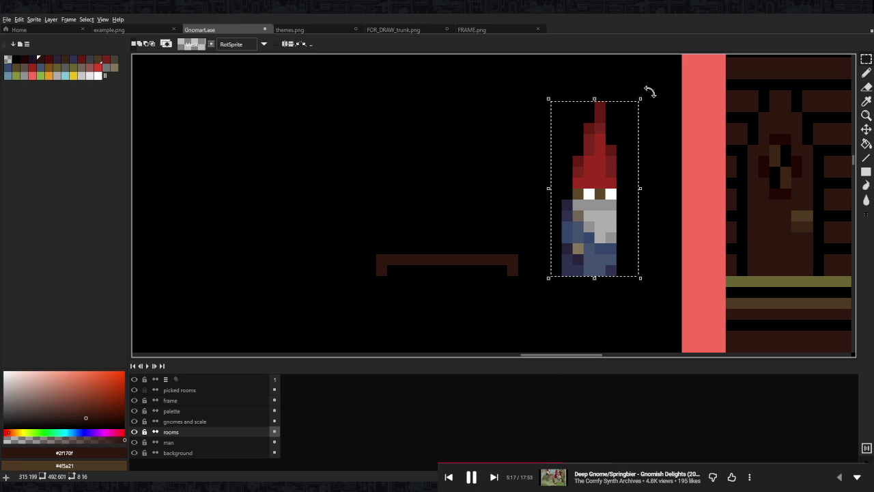
Rotate the selected gnome 90°, drag it left onto the dark-brown bed, and deselect.
left_click_drag(650, 91, 445, 152)
mouse_move(600, 194)
left_mouse_down()
mouse_move(499, 209)
mouse_move(503, 230)
mouse_move(458, 236)
mouse_move(510, 235)
mouse_move(468, 235)
mouse_move(480, 235)
left_mouse_up()
left_click_drag(532, 175, 406, 223)
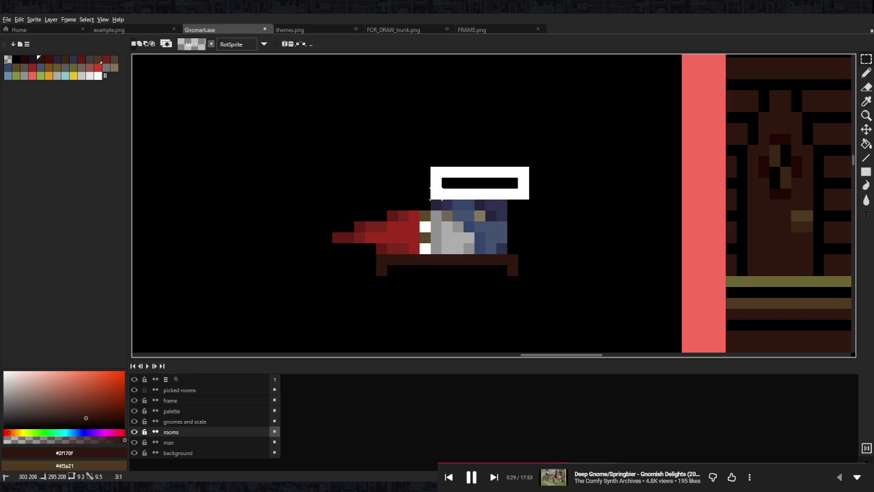
left_click(566, 215)
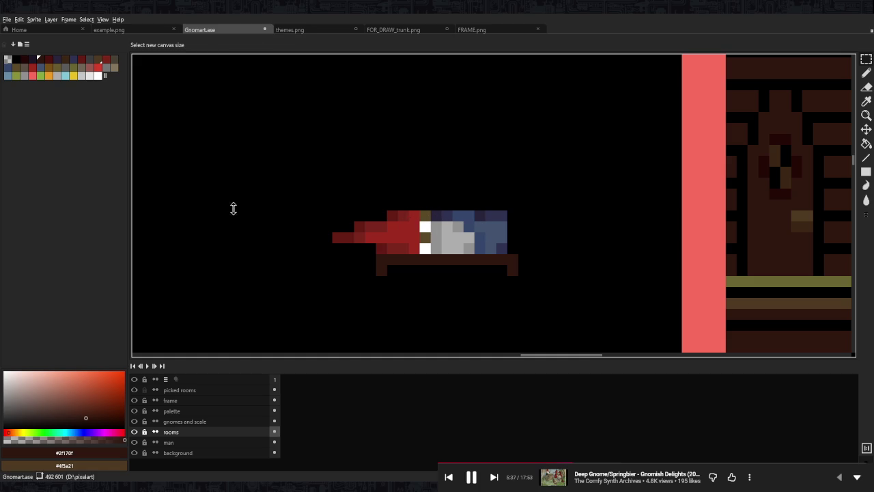
Erase the lying gnome's red hat and paint mid-grey pixels around its head.
key("e")
mouse_move(408, 233)
left_mouse_down()
mouse_move(390, 226)
mouse_move(371, 236)
mouse_move(403, 248)
mouse_move(414, 216)
mouse_move(403, 249)
mouse_move(414, 248)
left_mouse_up()
key("b")
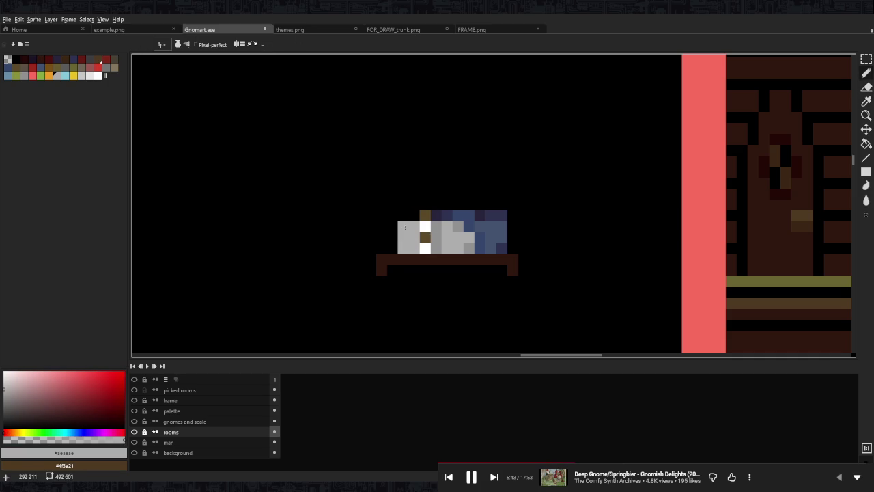
mouse_move(414, 216)
left_mouse_down()
mouse_move(426, 220)
mouse_move(403, 227)
mouse_move(403, 248)
left_mouse_up()
left_click(426, 217, "alt")
left_click(436, 238, "alt")
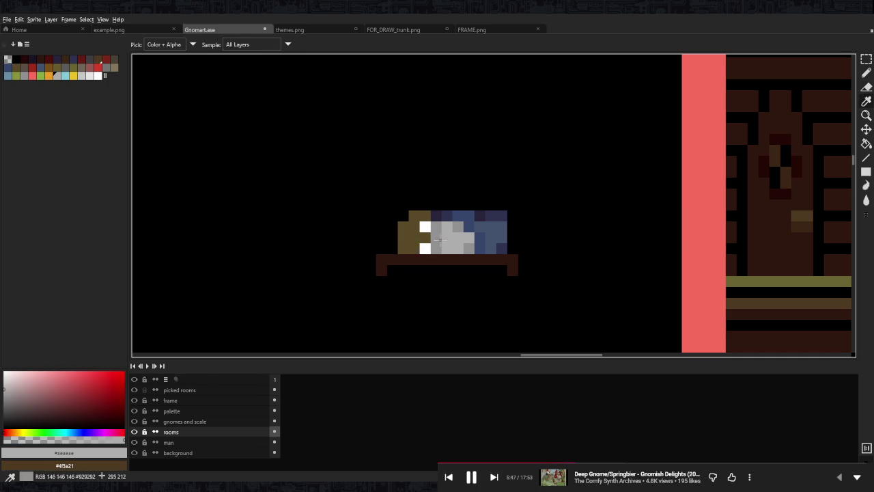
left_click(414, 248)
left_click(402, 237)
left_click(414, 216)
left_click(414, 227)
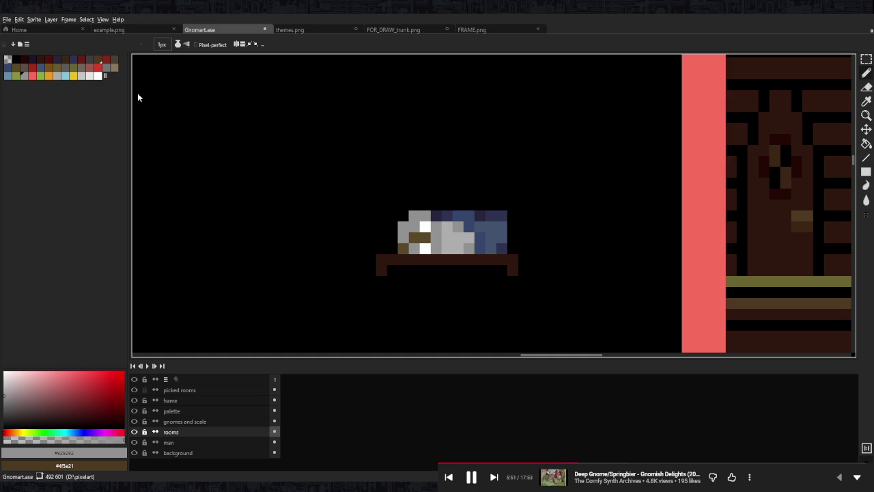
Paint olive from the palette over the gnome's blue body as a blanket.
left_click(105, 68)
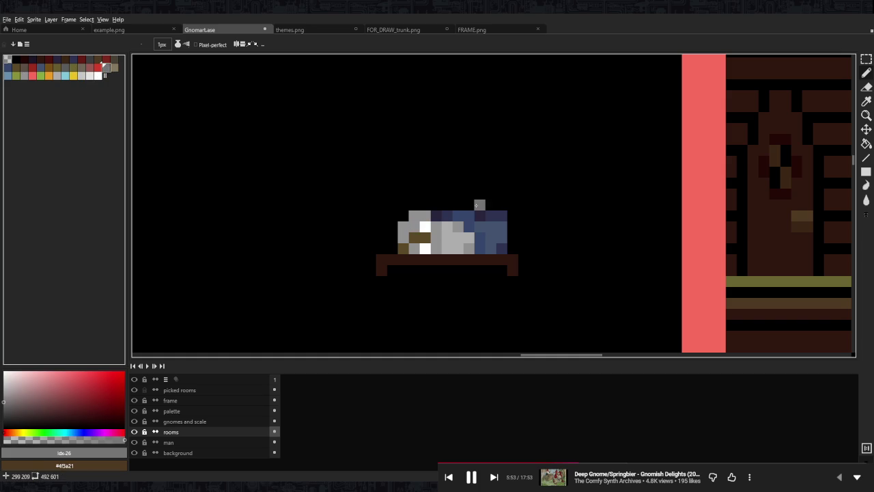
left_click(57, 66)
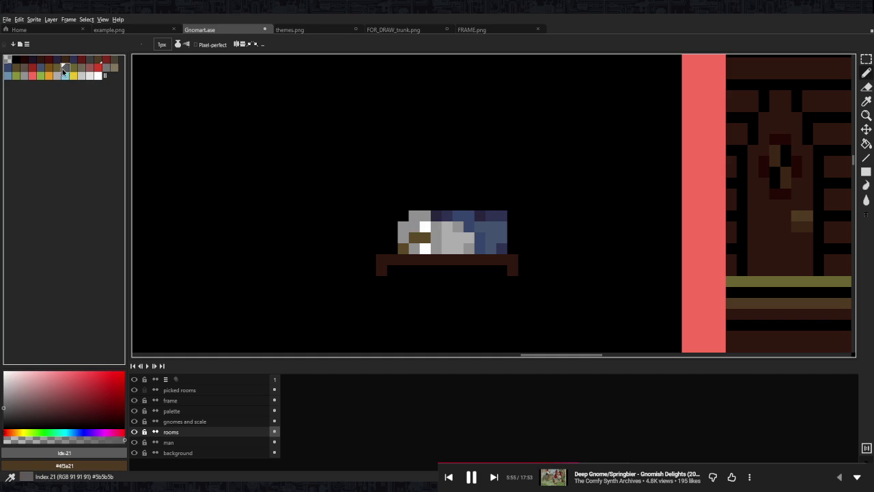
left_click(446, 216)
mouse_move(443, 213)
left_mouse_down()
mouse_move(514, 238)
mouse_move(478, 216)
mouse_move(491, 205)
left_mouse_up()
left_click(479, 194)
Undo the stray olive pixel, add a dark blanket fold, and nudge the gnome left.
key("ctrl+z")
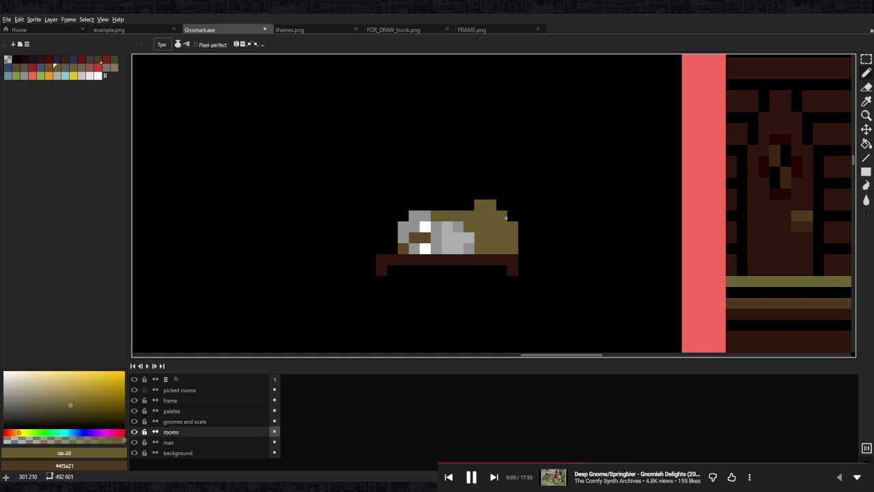
left_click(113, 61)
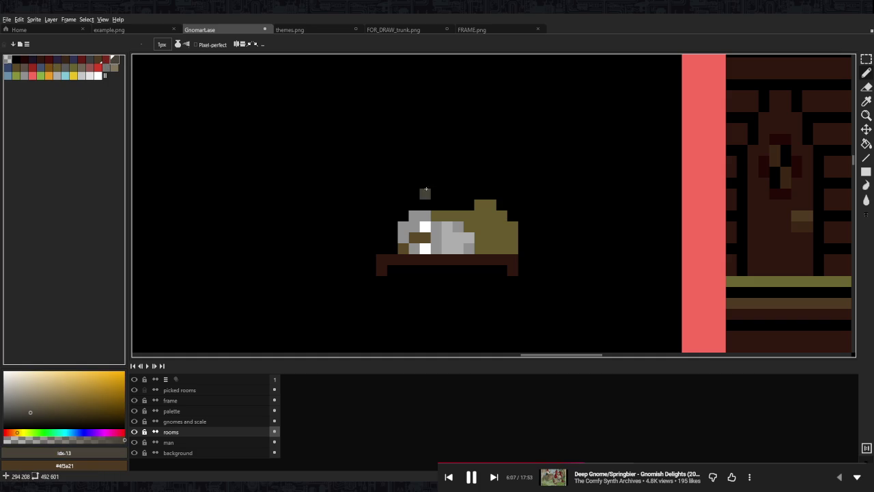
left_click(480, 217)
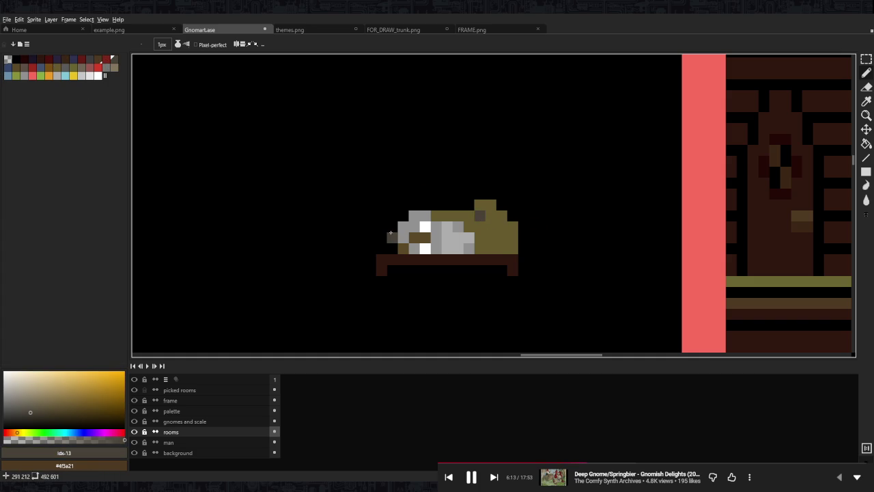
key("m")
mouse_move(529, 157)
left_mouse_down()
mouse_move(367, 238)
mouse_move(365, 254)
left_mouse_up()
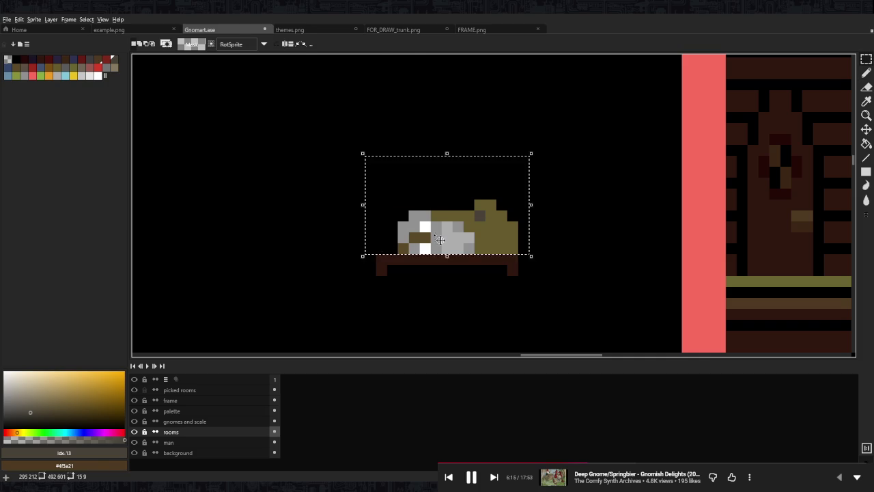
key("Left")
key("Left")
key("ctrl+d")
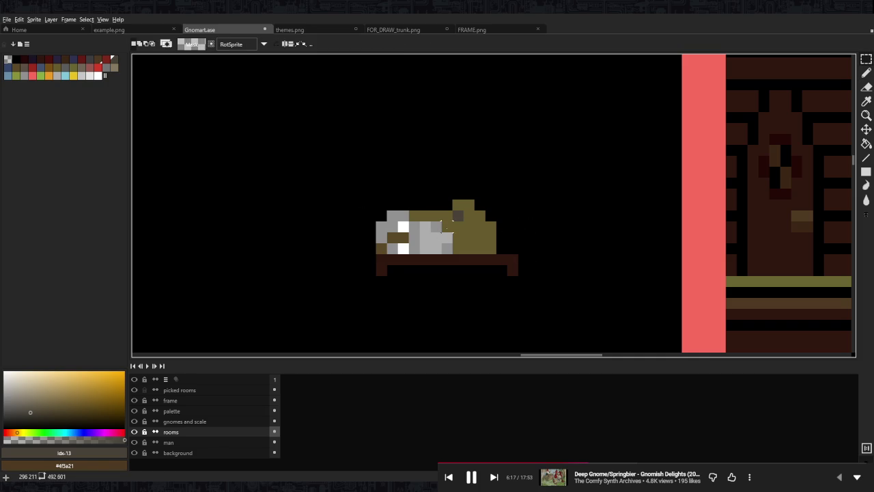
Nudge the top of the olive blanket down one pixel.
key("i")
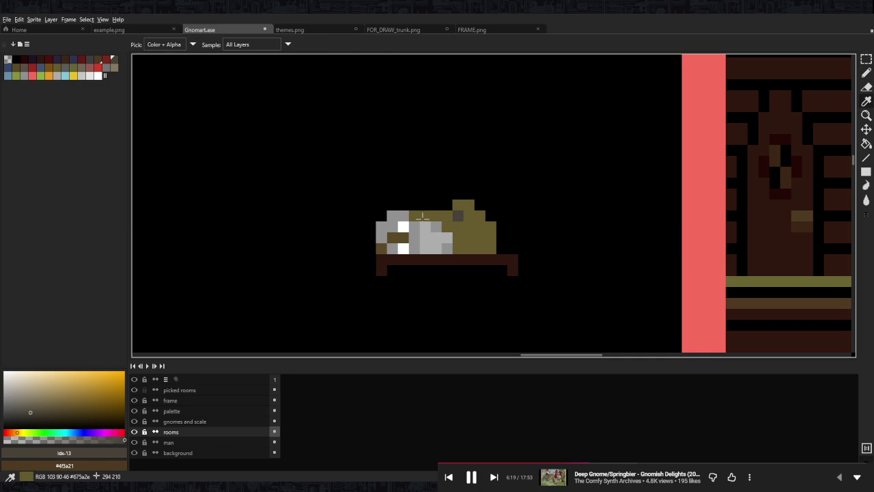
key("m")
left_click_drag(425, 182, 517, 231)
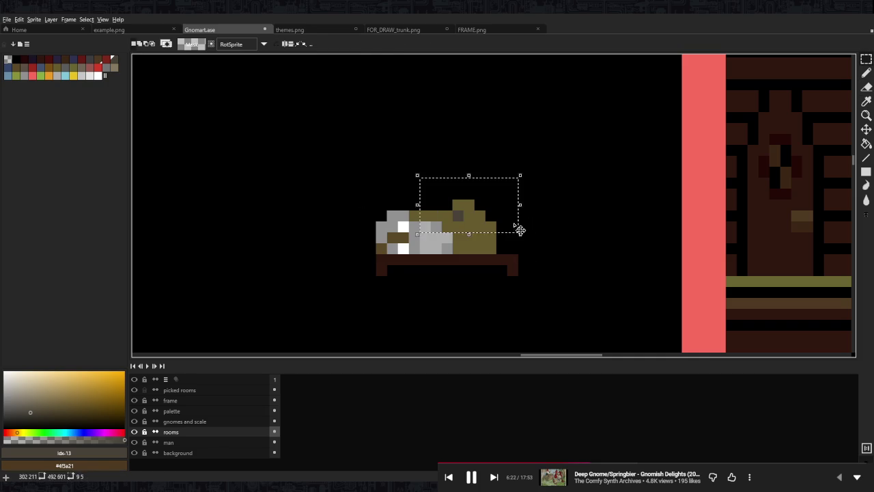
key("Down")
key("ctrl+d")
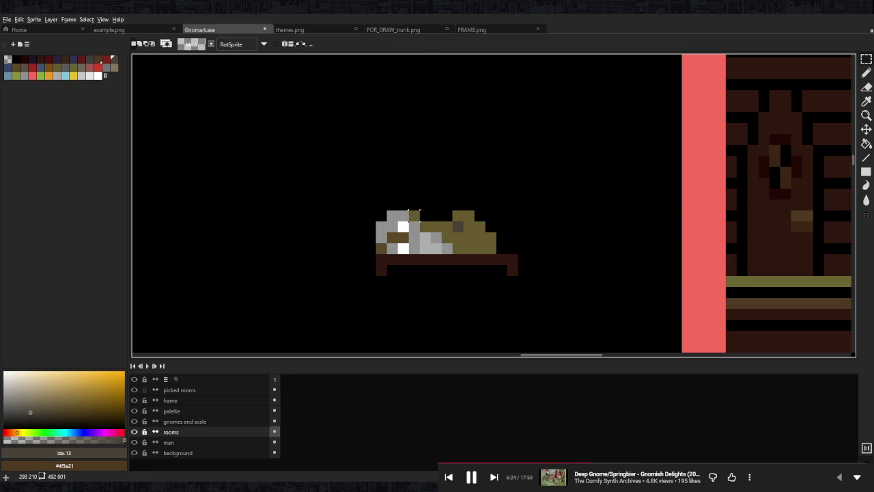
key("b")
scroll(519, 210, "down", 2)
Shift the bed frame's left part further left and fill the gap with its dark brown.
scroll(519, 211, "down", 2)
scroll(521, 210, "up", 4)
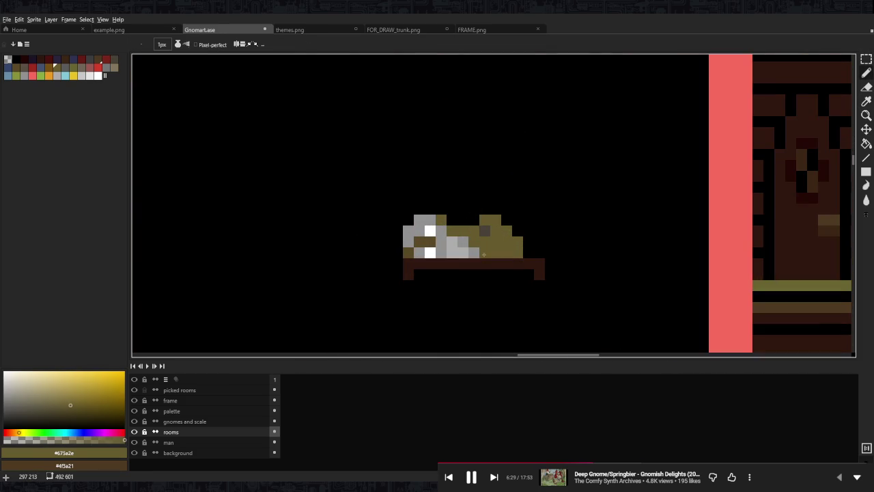
key("m")
mouse_move(369, 257)
left_mouse_down()
mouse_move(503, 303)
mouse_move(448, 289)
left_mouse_up()
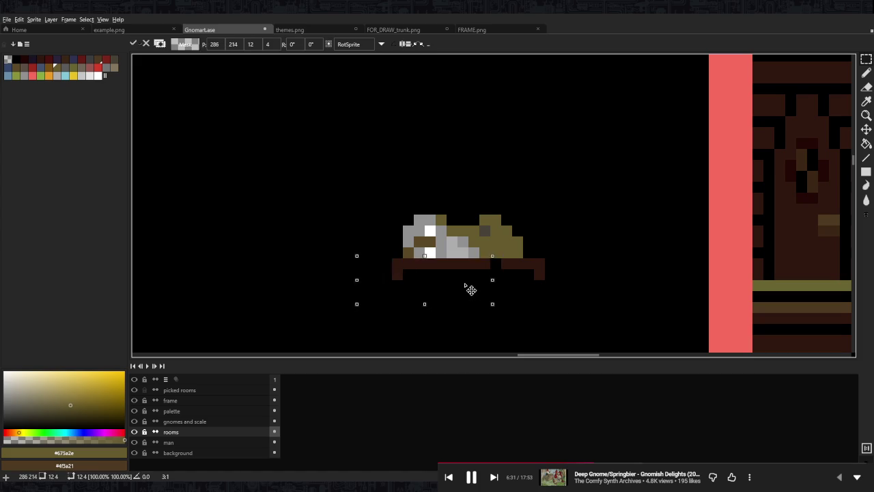
key("Return")
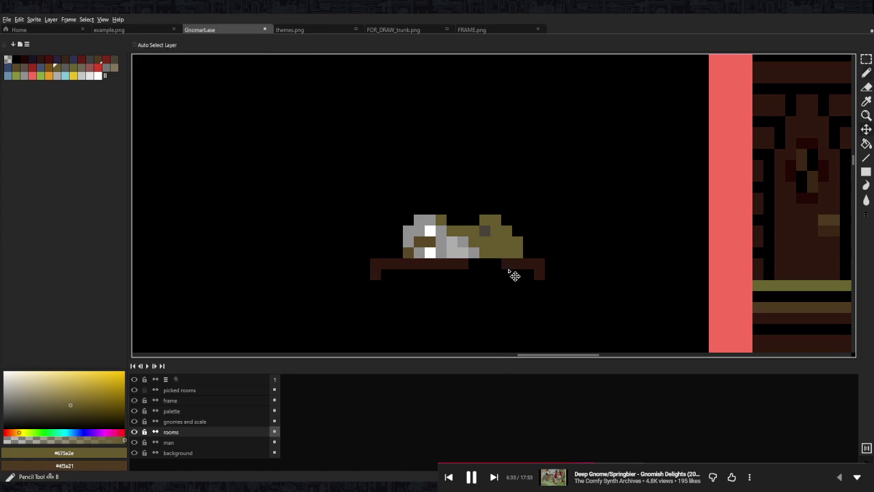
left_click(518, 265, "alt")
left_click_drag(518, 265, 471, 265)
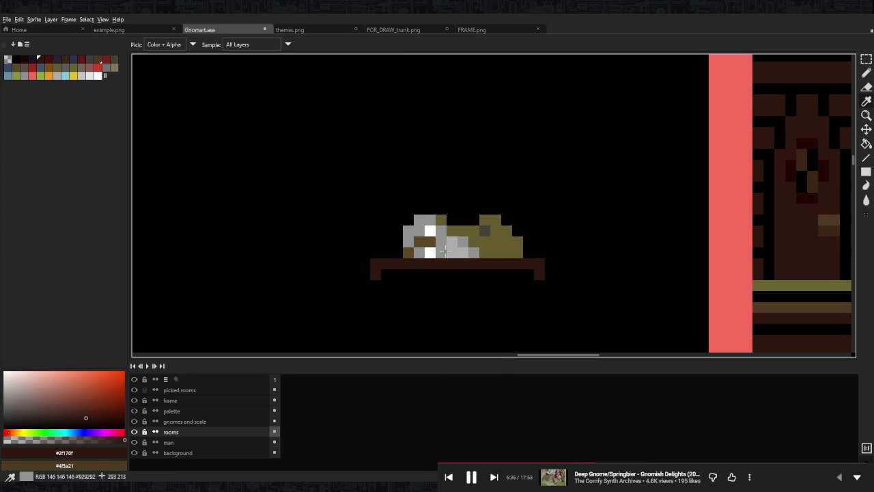
Paint a mid-grey pillow left of the gnome and move the gnome's head up-left onto it.
left_click(442, 228, "alt")
left_click_drag(376, 242, 387, 250)
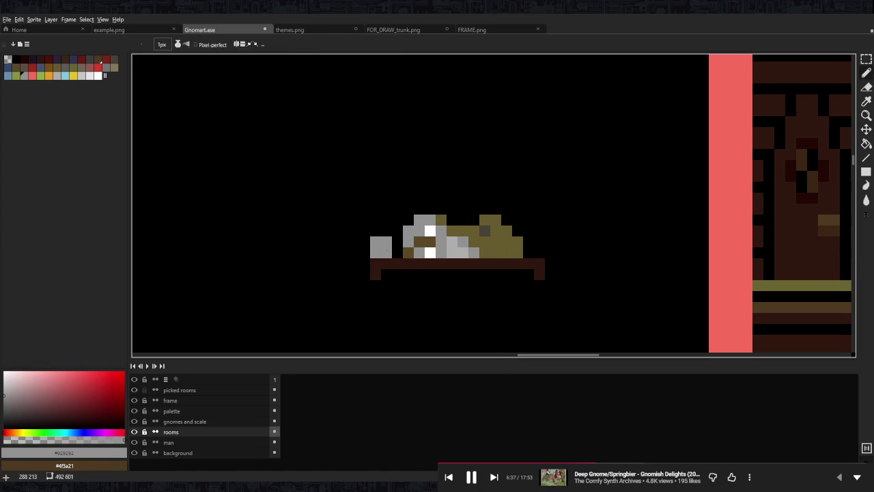
key("m")
left_click_drag(391, 203, 448, 260)
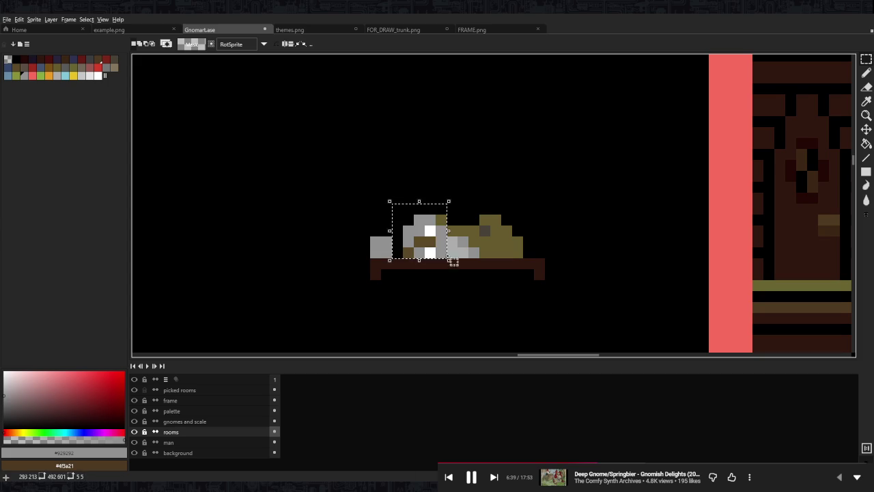
left_click_drag(391, 202, 480, 260)
mouse_move(437, 232)
left_mouse_down()
mouse_move(427, 221)
mouse_move(441, 220)
left_mouse_up()
Drop the selection and fill the black gap under the head with grey.
key("ctrl+d")
left_click(485, 243, "alt")
key("b")
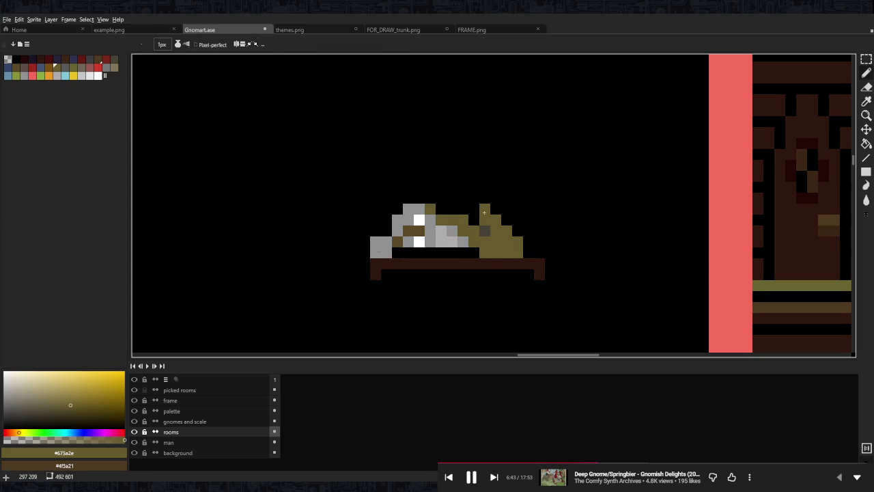
left_click(485, 231, "alt")
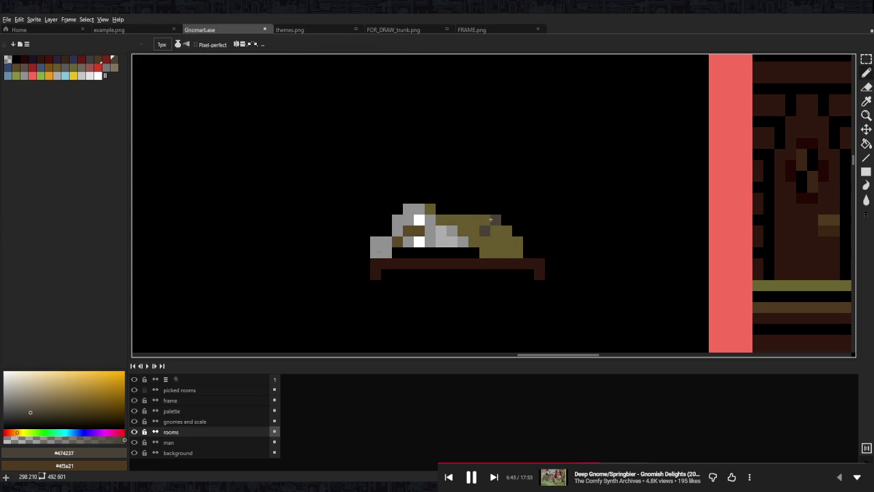
key("alt")
left_click(430, 243, "alt")
left_click_drag(420, 253, 395, 252)
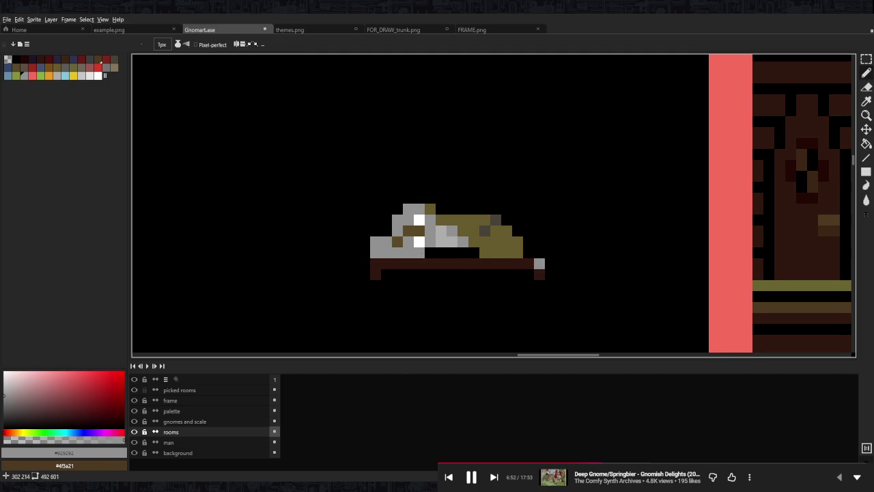
Paint olive over grey blanket pixels and darken the pillow's lower-left edge with dark grey.
left_click(412, 262, "alt")
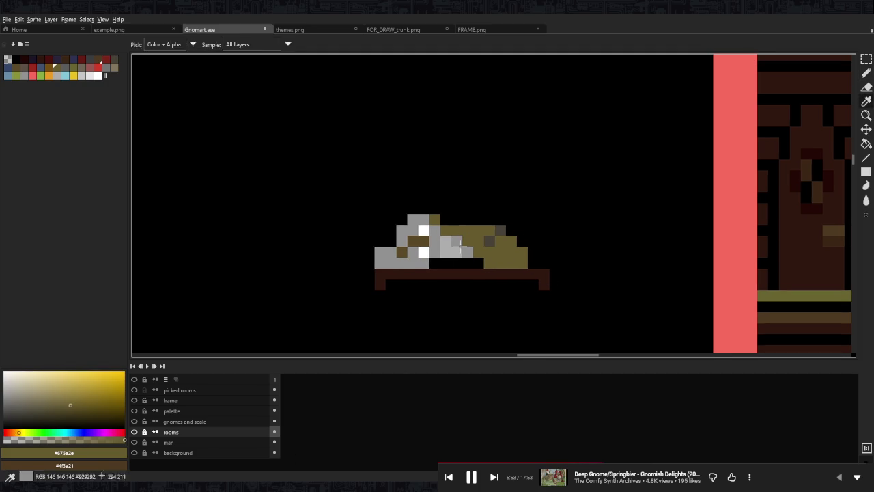
left_click(402, 263)
left_click(467, 253)
left_click(489, 241, "alt")
left_click(412, 264)
left_click(391, 253)
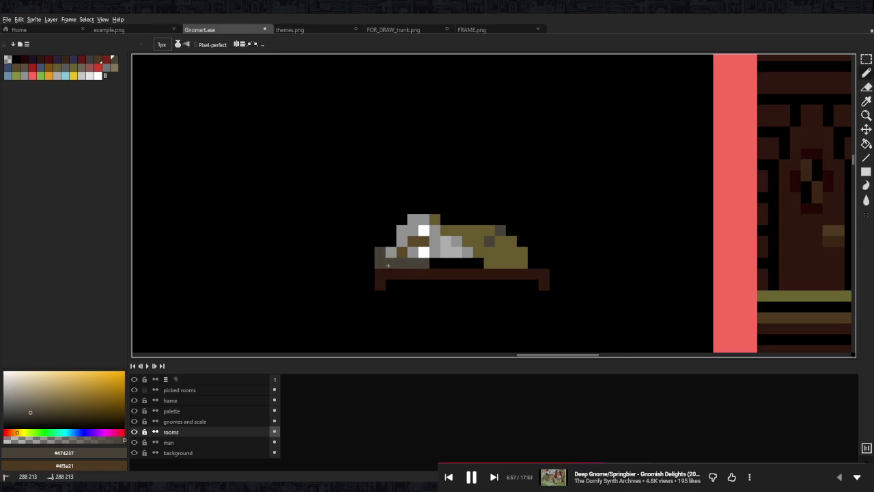
left_click(401, 242, "alt")
left_click(401, 263)
left_click(413, 264)
Add a brown pixel to the gnome's head and fill the dark row under the blanket olive.
left_click(412, 242, "alt")
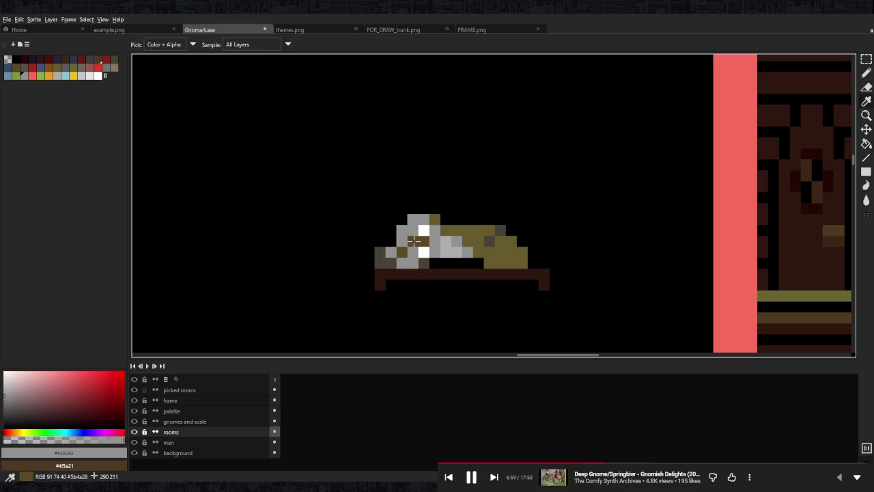
left_click(412, 263)
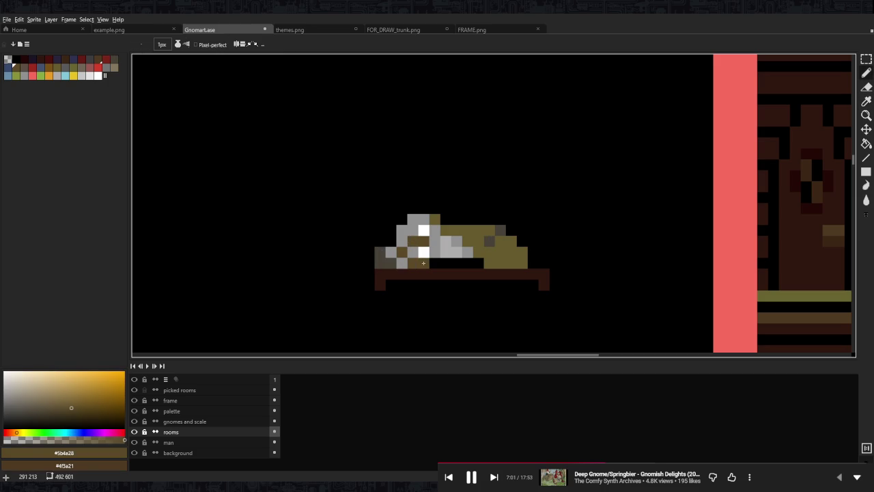
left_click_drag(483, 264, 435, 263)
left_click(494, 264, "alt")
mouse_move(495, 263)
left_mouse_down()
mouse_move(437, 263)
mouse_move(435, 301)
mouse_move(406, 281)
left_mouse_up()
Paint dark grey-brown shading along the gnome's lower left.
left_click(415, 302, "alt")
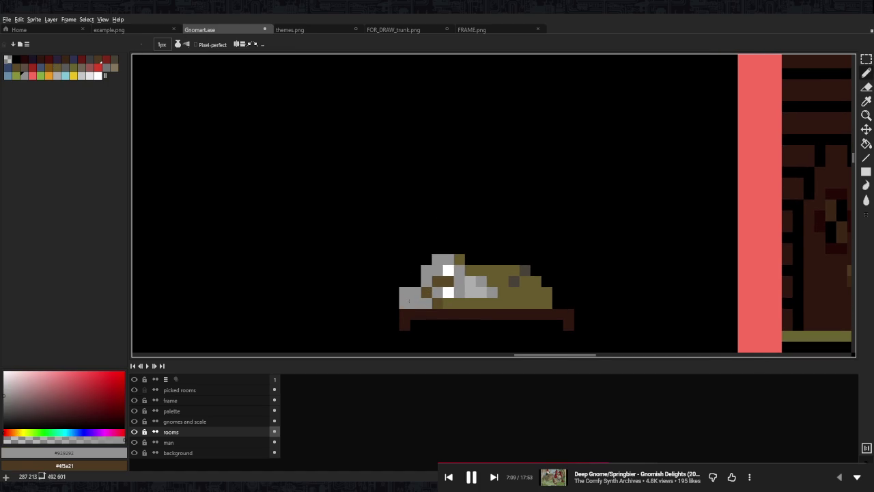
left_click(404, 303, "alt")
left_click_drag(412, 284, 404, 282)
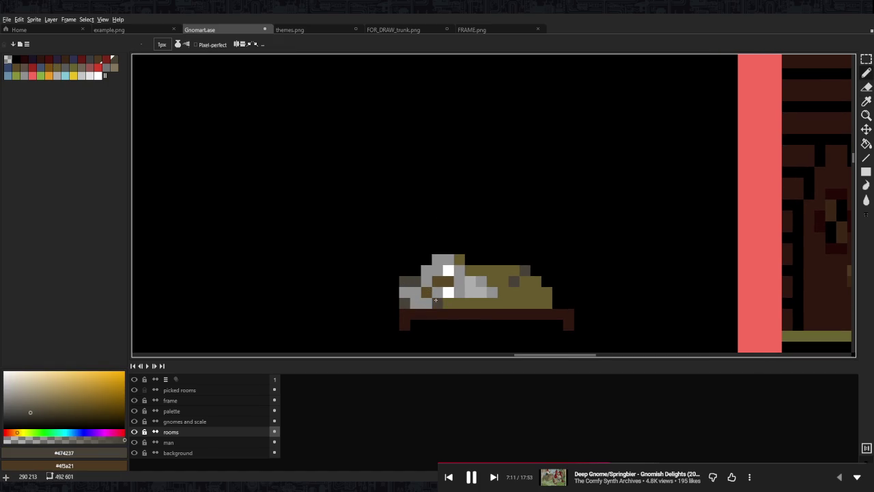
scroll(438, 271, "up", 1)
left_click(437, 271, "alt")
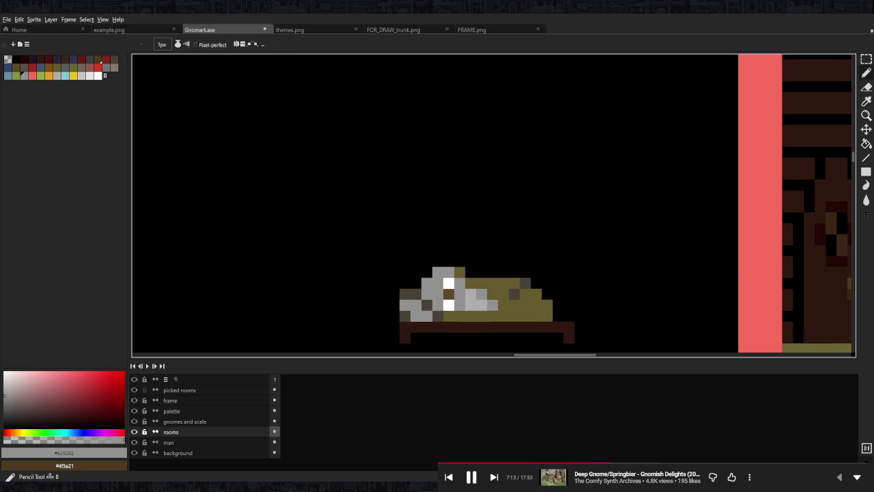
scroll(475, 287, "down", 5)
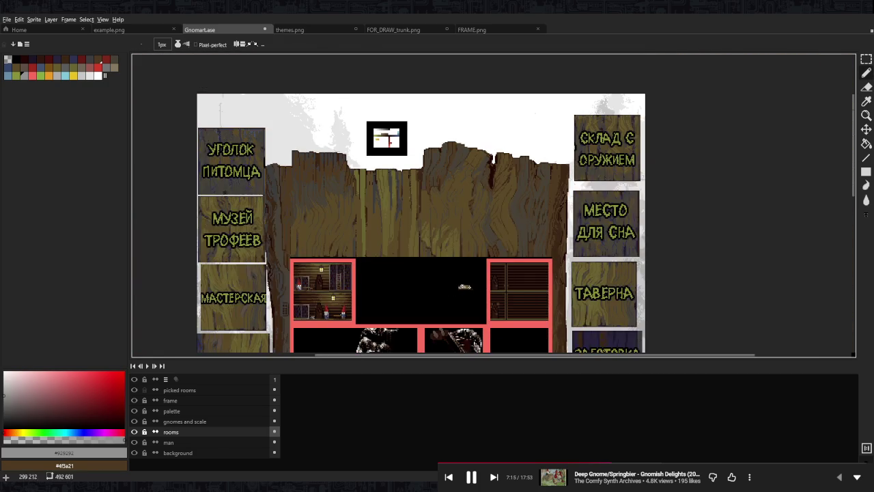
scroll(466, 287, "up", 1)
scroll(466, 287, "up", 2)
scroll(467, 287, "up", 2)
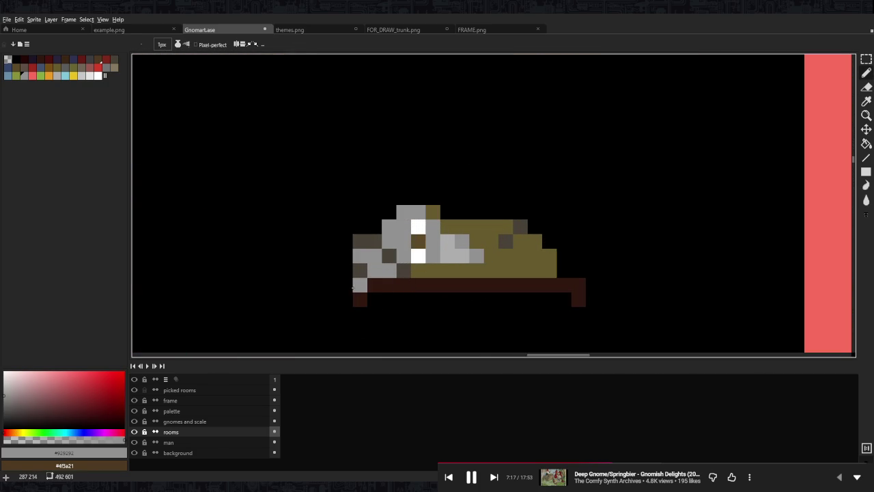
Draw a new dark brown leg extending the bed left, then shade the gnome's left edge dark grey.
key("b")
left_click(369, 287, "alt")
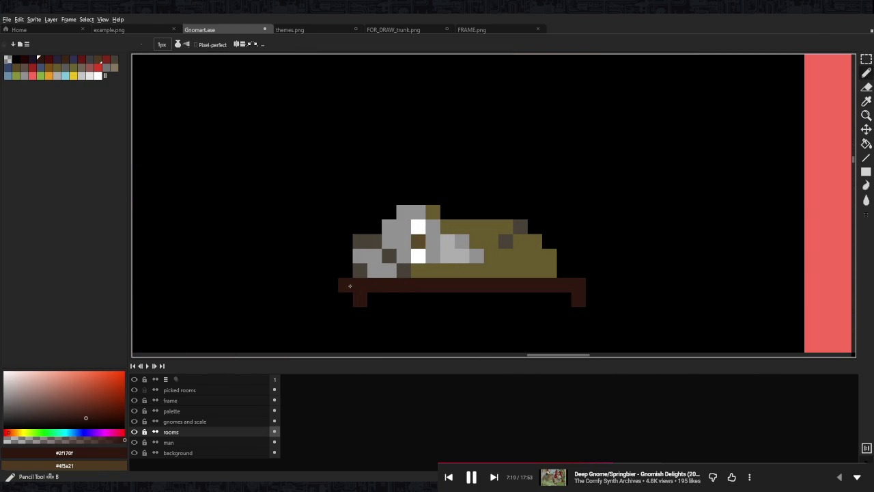
left_click_drag(331, 285, 331, 300)
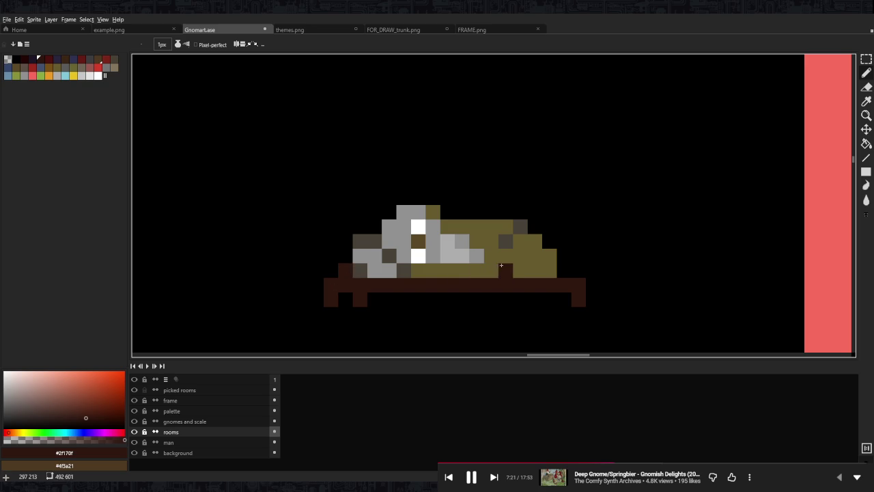
left_click(388, 256, "alt")
left_click_drag(346, 270, 349, 258)
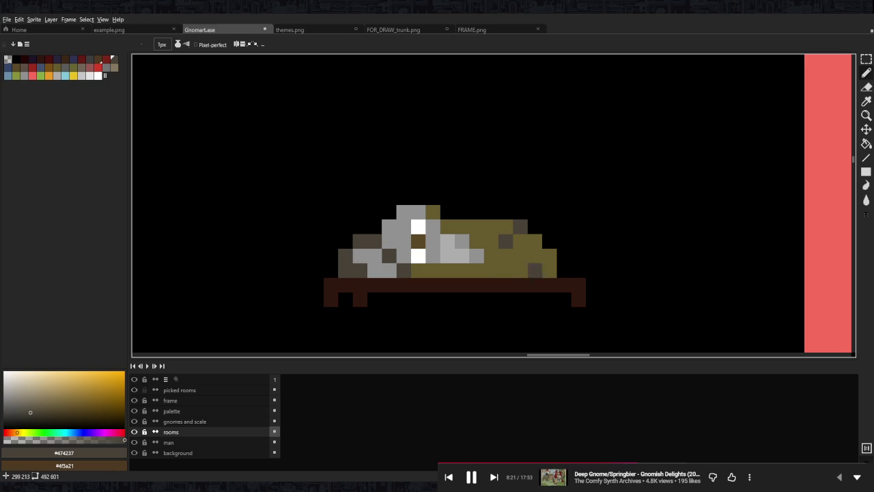
Move the selected gnome and blanket slightly left.
left_click_drag(462, 197, 484, 205)
key("m")
left_click_drag(610, 195, 401, 287)
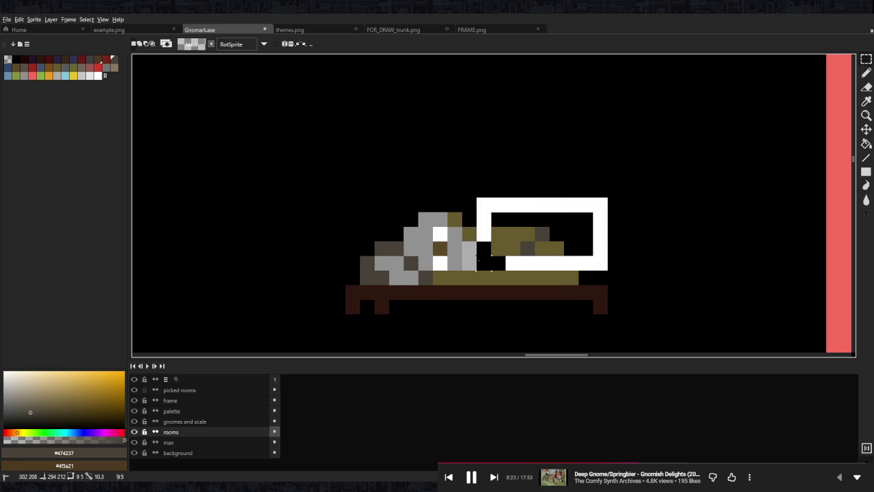
left_click_drag(472, 262, 457, 262)
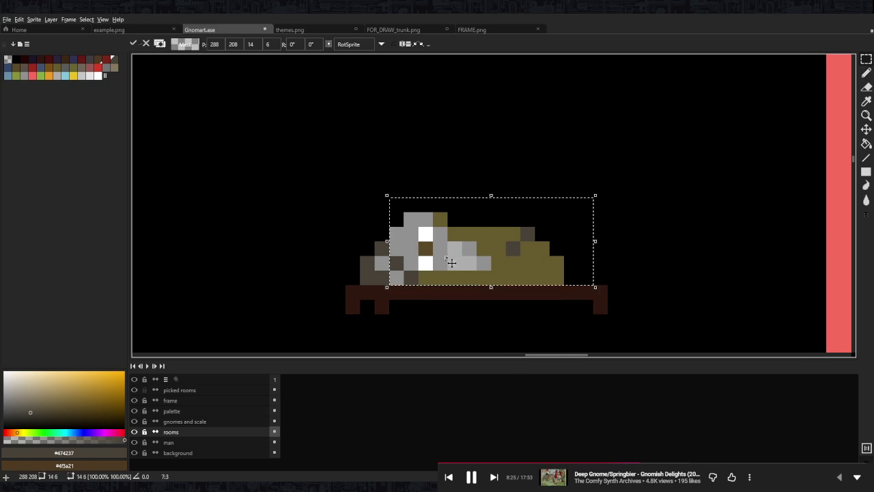
key("ctrl+d")
key("b")
left_click(382, 273, "alt")
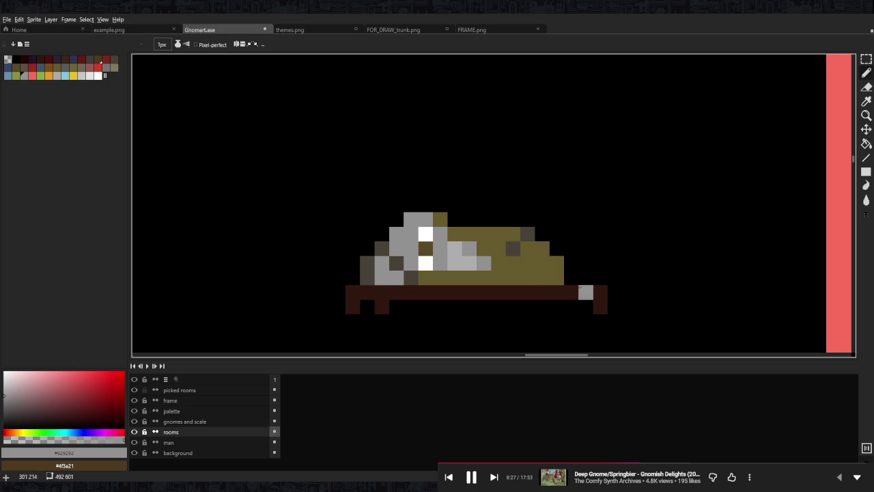
Thicken the bed frame by shifting a copy of it down one pixel.
left_click(579, 291, "alt")
key("m")
left_click_drag(346, 285, 605, 332)
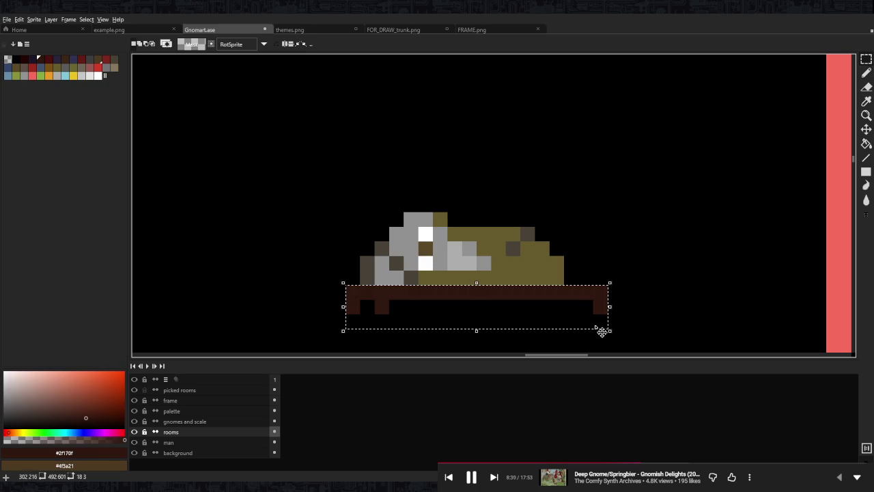
left_click_drag(566, 312, 564, 320)
key("ctrl+d")
key("b")
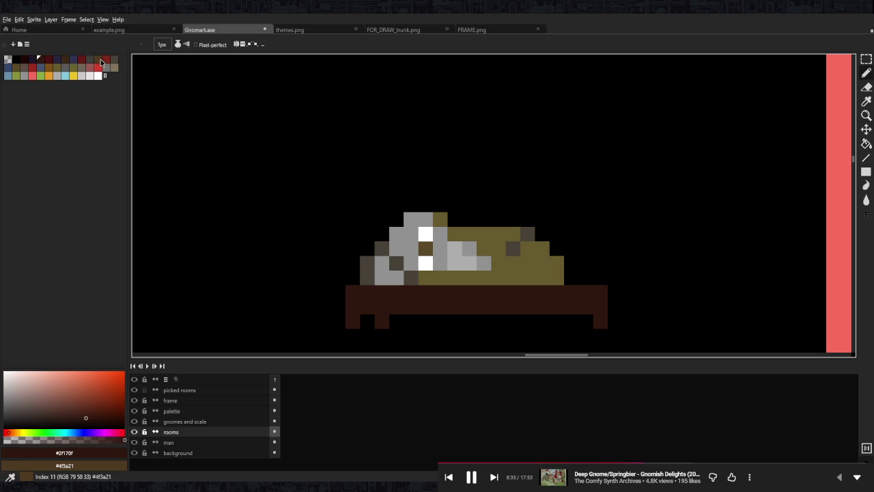
Paint the bed frame's top rows a medium palette brown.
left_click(95, 68)
left_click(367, 292)
left_click_drag(412, 307, 571, 307)
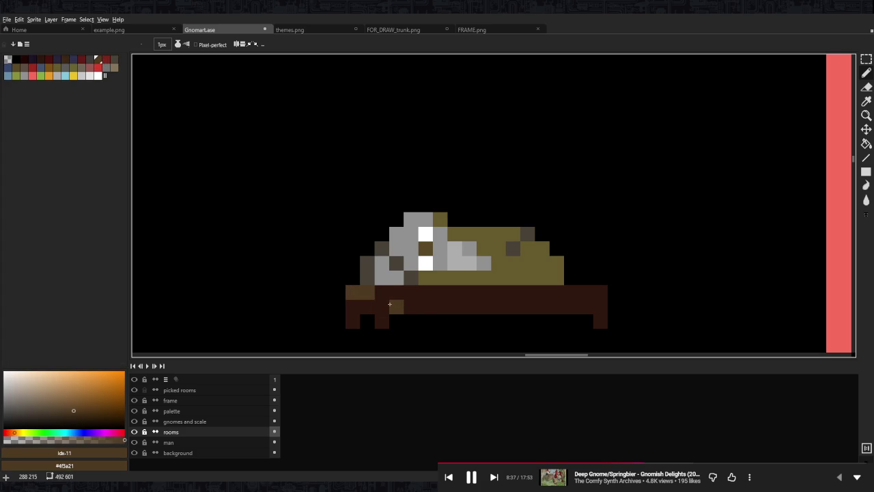
left_click(589, 298)
key("ctrl+z")
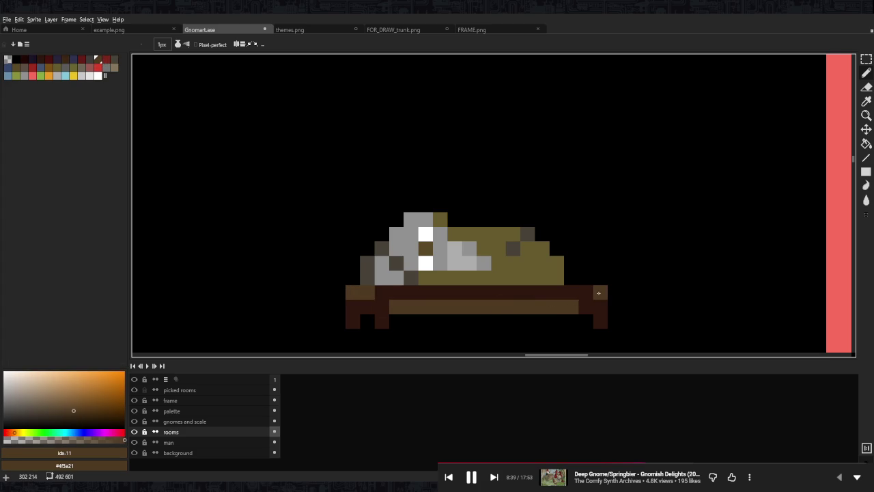
left_click(600, 306)
left_click(586, 307)
left_click(367, 306)
left_click_drag(601, 292, 375, 292)
Paint the bed's second row dark brown as an inset band and its left end medium brown.
left_click(382, 321, "alt")
left_click(537, 303)
key("ctrl+z")
left_click_drag(585, 306, 374, 301)
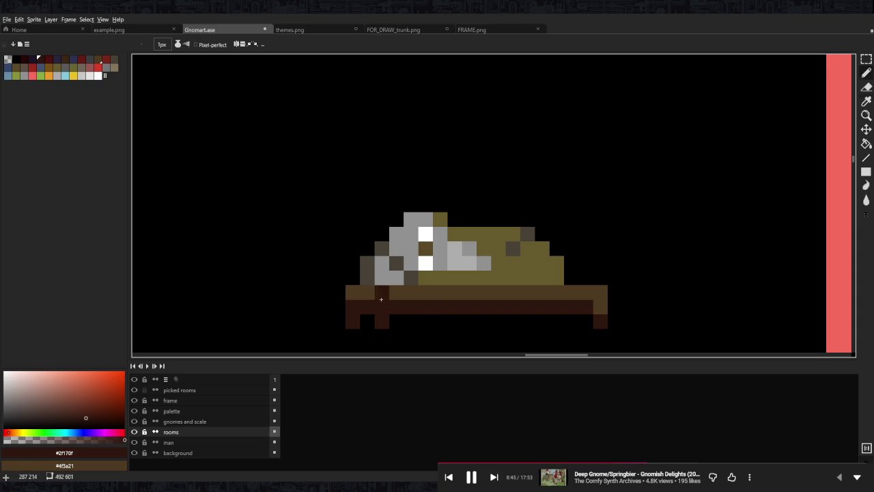
left_click(380, 299, "alt")
left_click_drag(382, 302, 351, 302)
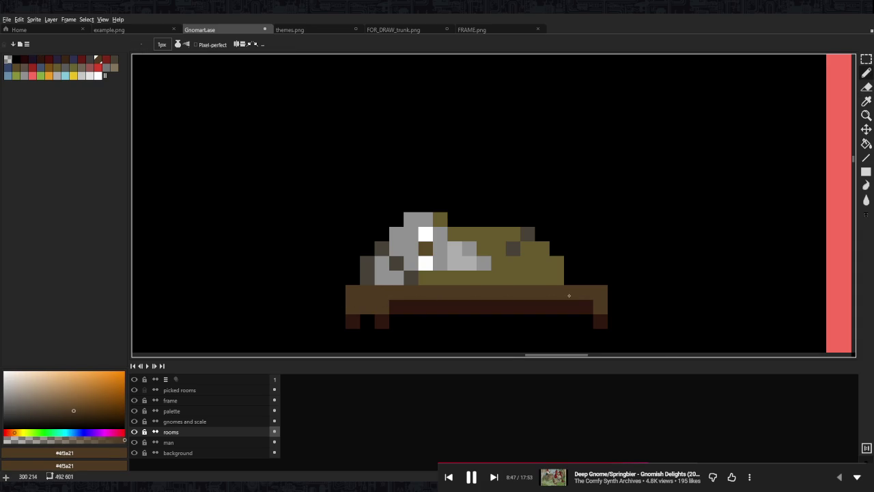
scroll(561, 294, "down", 5)
scroll(517, 279, "up", 3)
scroll(476, 271, "down", 4)
scroll(483, 272, "up", 5)
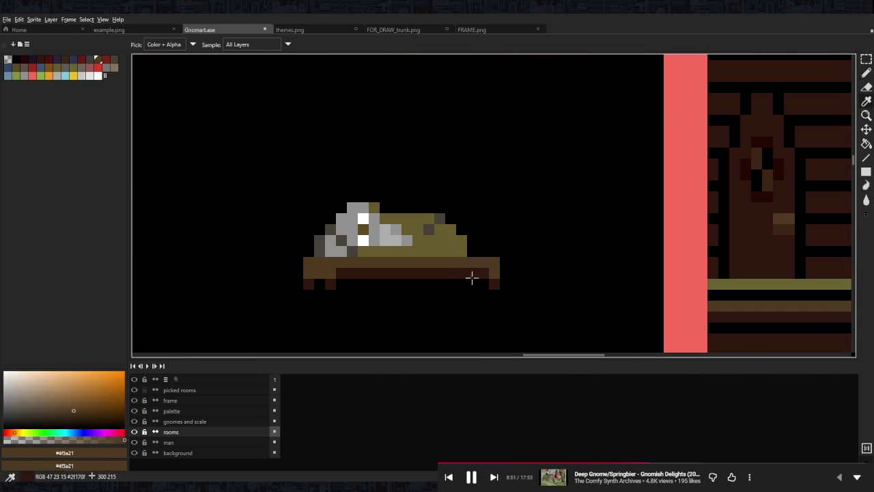
left_click(472, 281, "alt")
scroll(478, 273, "down", 5)
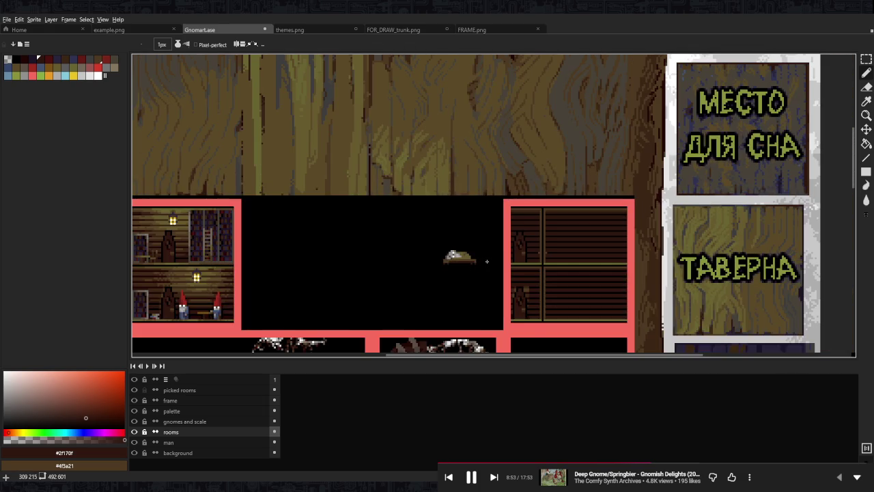
Draw a dark grey-brown fold line down the blanket and flood-fill adjoining olive areas grey-brown.
scroll(492, 264, "up", 1)
scroll(490, 266, "up", 1)
scroll(488, 269, "up", 4)
key("alt")
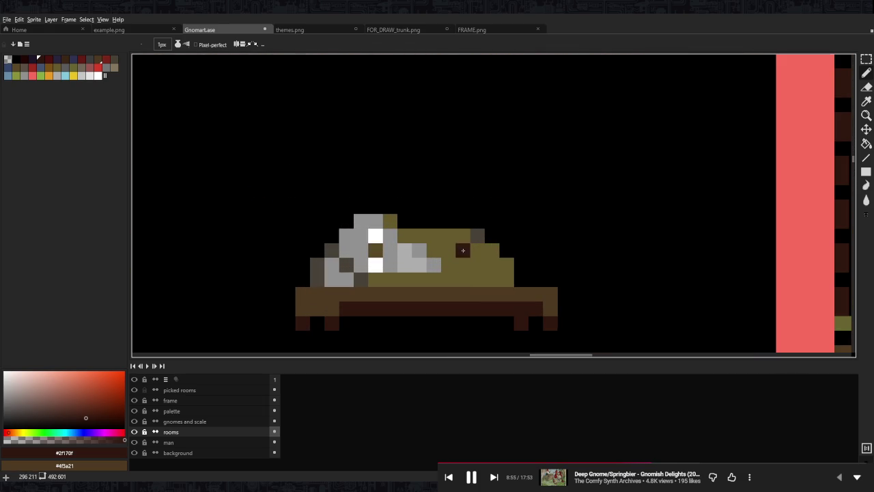
left_click(486, 272, "alt")
left_click_drag(521, 265, 522, 279)
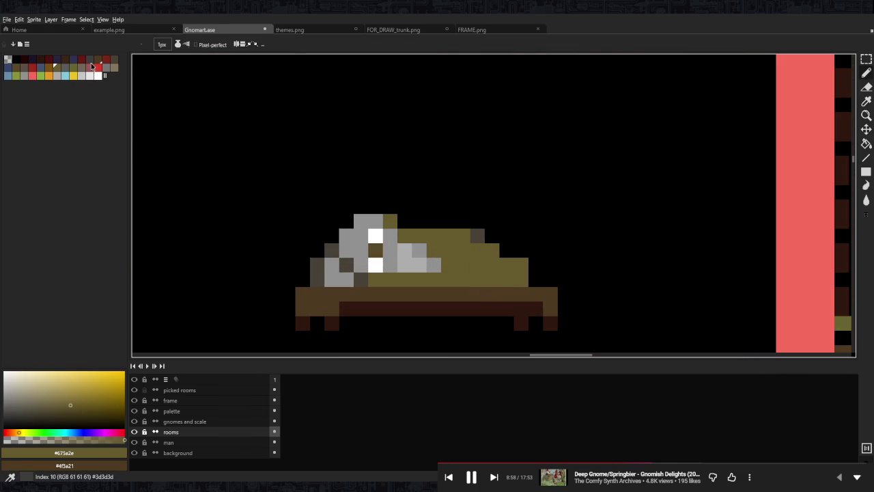
left_click(63, 67)
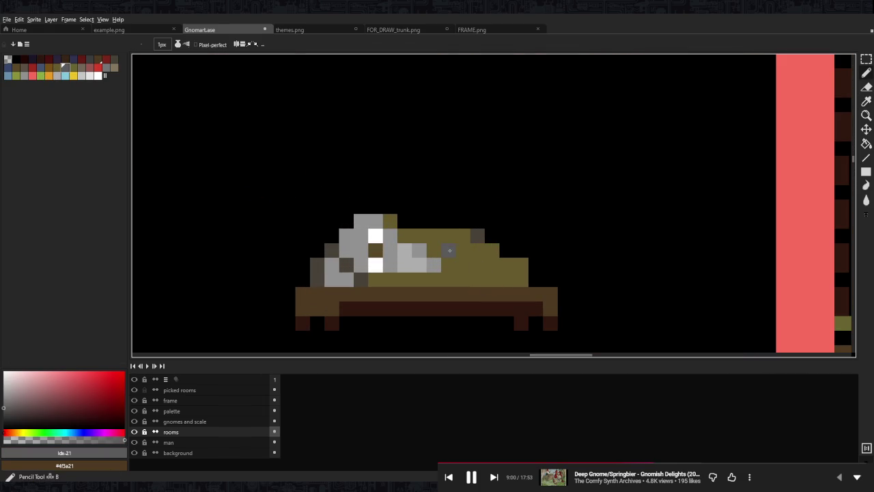
left_click(22, 66)
left_click_drag(448, 250, 452, 274)
key("g")
left_click(493, 250)
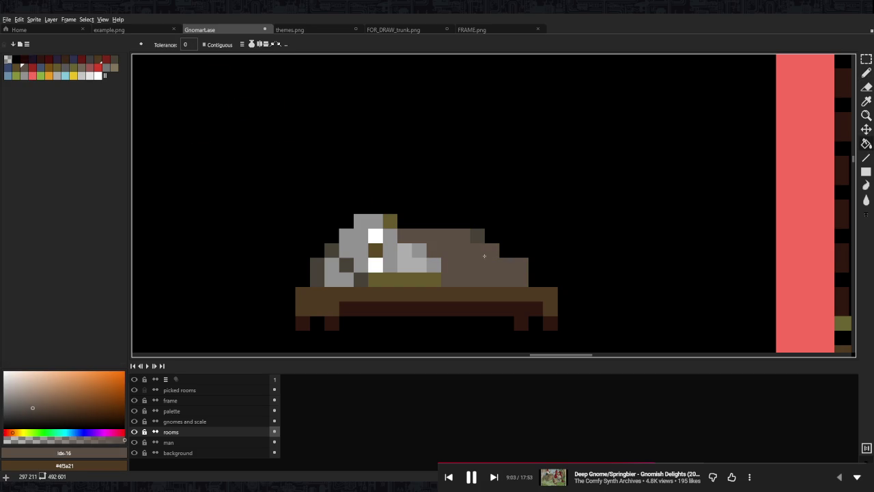
left_click(409, 283)
Flood-fill the main blanket area light grey.
key("b")
scroll(464, 225, "down", 3)
scroll(480, 226, "down", 3)
scroll(480, 226, "up", 5)
key("g")
left_click(468, 236, "alt")
left_click(554, 228)
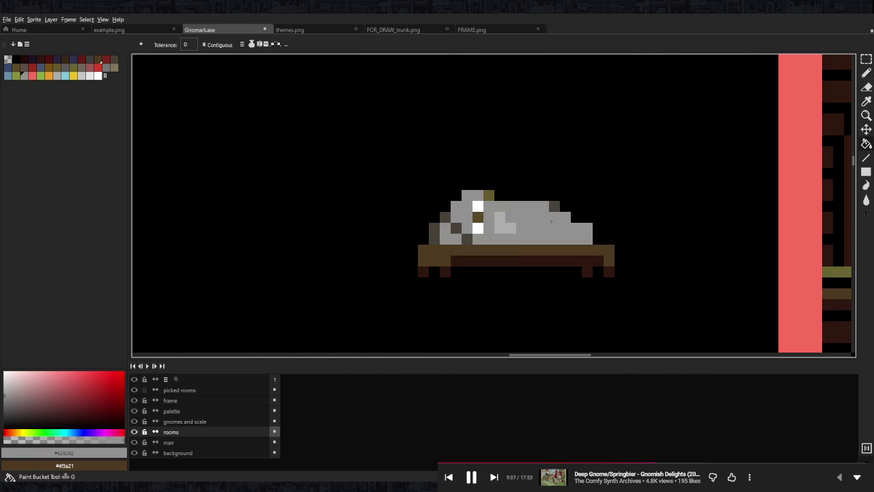
scroll(550, 217, "down", 5)
scroll(550, 217, "up", 5)
Repaint the remaining blanket cells beside the gnome light grey.
key("b")
left_click_drag(483, 237, 526, 237)
left_click(483, 222)
mouse_move(483, 217)
left_mouse_down()
mouse_move(498, 209)
mouse_move(542, 236)
mouse_move(454, 193)
left_mouse_up()
left_click(439, 193)
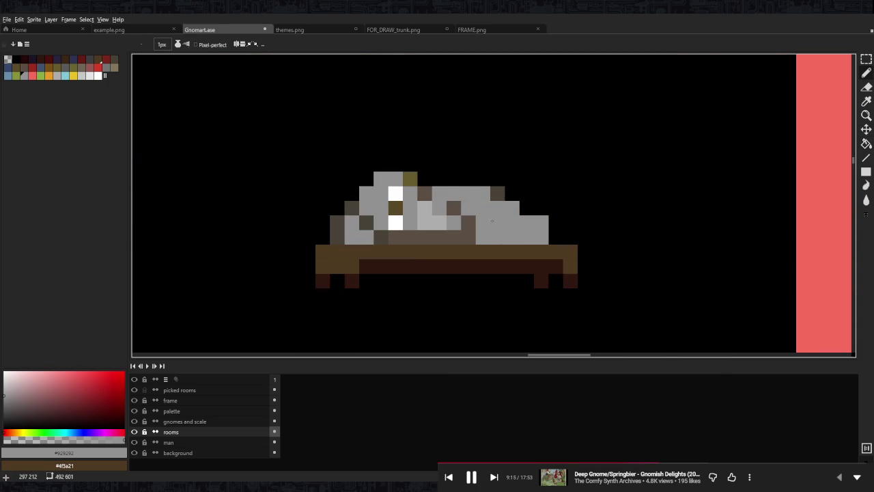
scroll(492, 219, "down", 8)
scroll(516, 212, "down", 1)
scroll(505, 215, "up", 5)
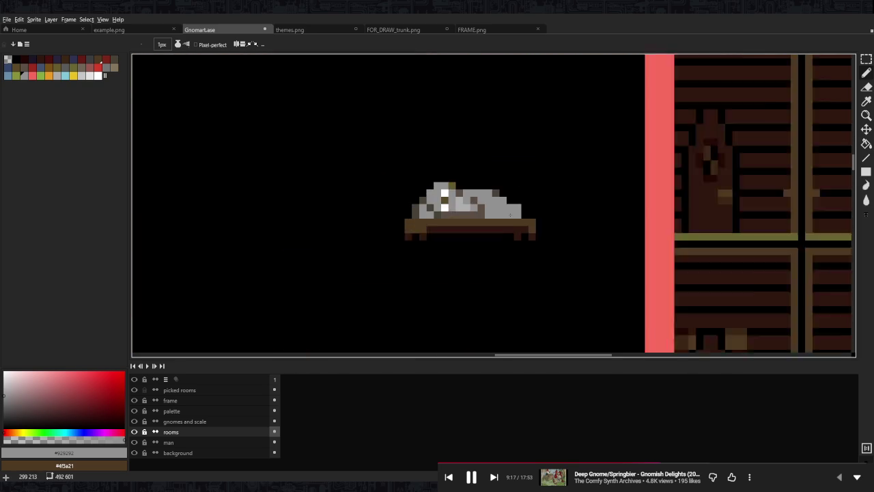
scroll(505, 214, "up", 1)
scroll(374, 216, "up", 1)
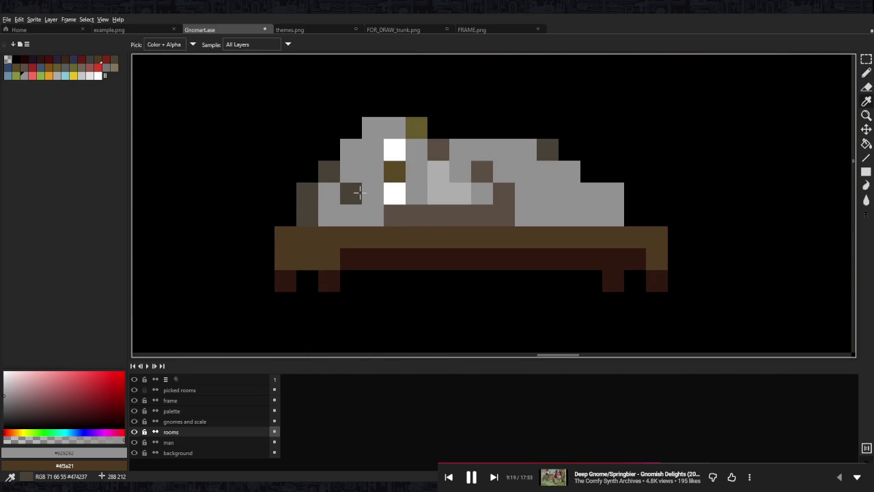
Shade several blanket cells with the sampled dark grey-brown.
left_click(395, 216, "alt")
left_click(395, 216)
left_click(430, 209, "alt")
left_click_drag(430, 210, 506, 216)
left_click(483, 183)
left_click(460, 149)
scroll(570, 205, "down", 8)
scroll(560, 212, "down", 1)
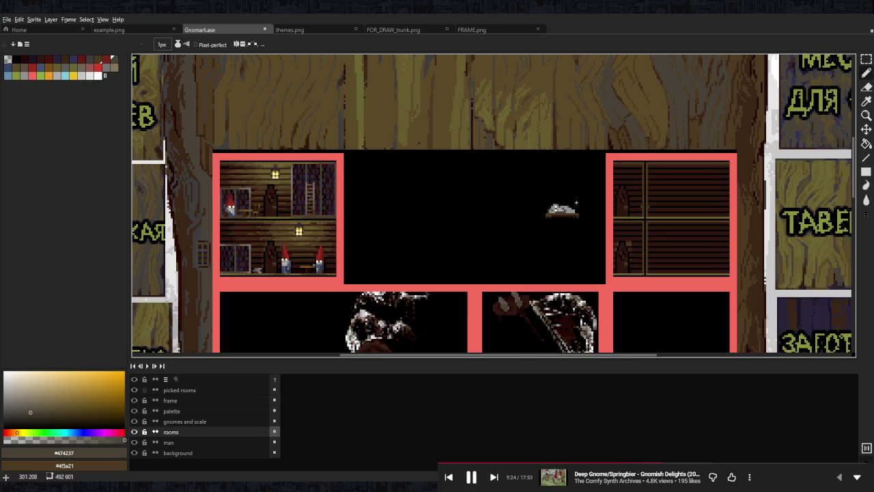
scroll(560, 212, "up", 7)
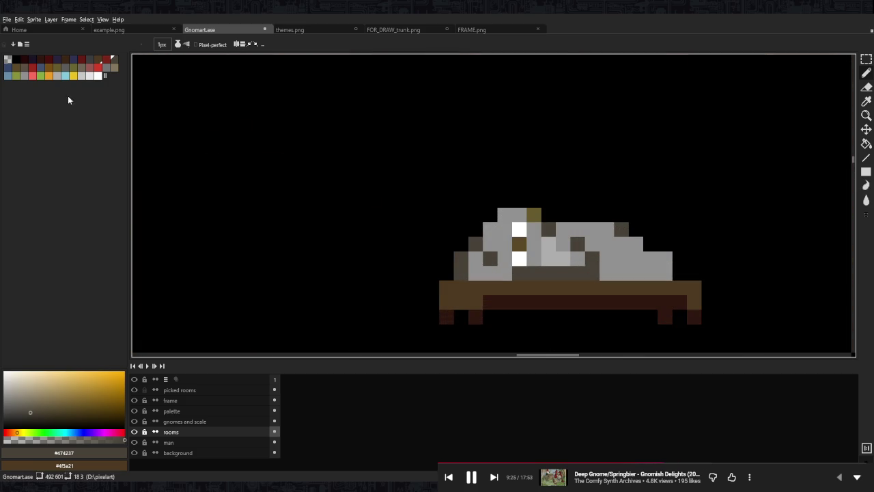
Erase the stray white pixels on the bedding and repaint that column dark grey-brown.
left_click(484, 221, "alt")
left_click(520, 230)
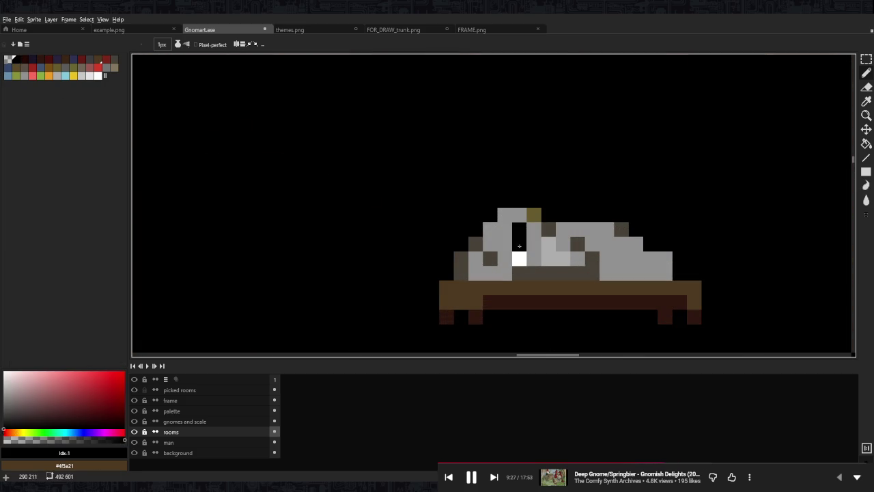
left_click(520, 259)
scroll(526, 253, "up", 1)
scroll(577, 229, "down", 5)
scroll(580, 233, "up", 4)
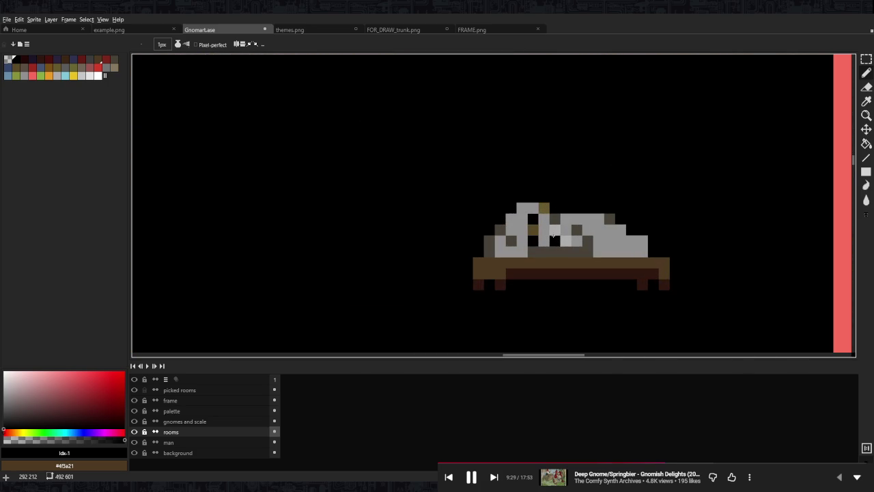
left_click(540, 251, "alt")
left_click_drag(533, 217, 533, 243)
scroll(579, 231, "down", 4)
scroll(579, 231, "up", 2)
scroll(579, 231, "up", 2)
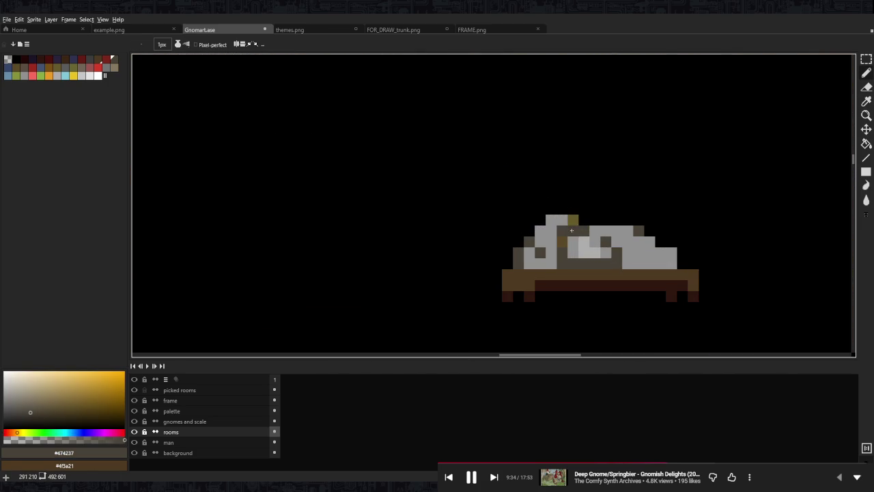
Recolour a few bedding pixels with olive, then turn the olive pixels tan.
left_click(561, 239, "alt")
left_click(75, 67)
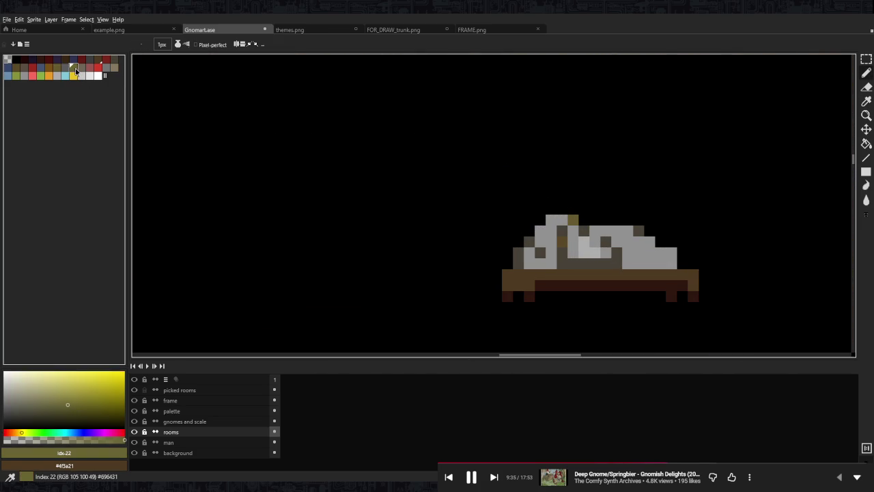
left_click(562, 242)
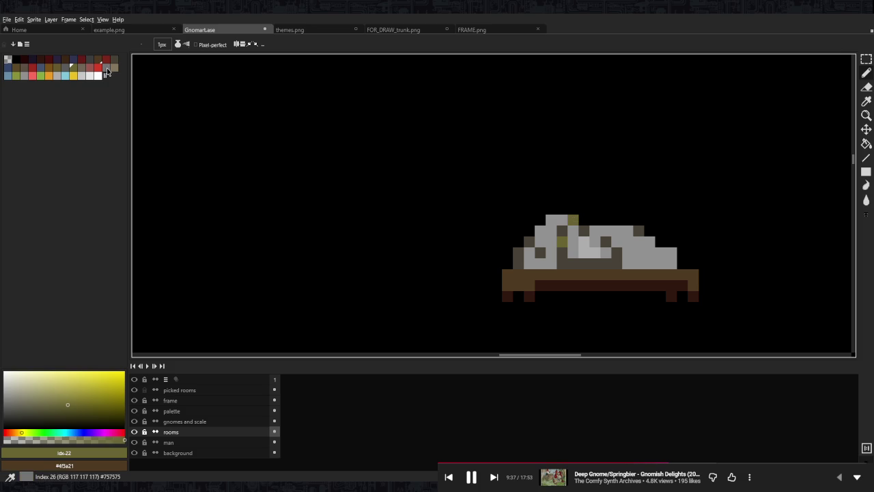
left_click(114, 67)
left_click(562, 242)
left_click(572, 219)
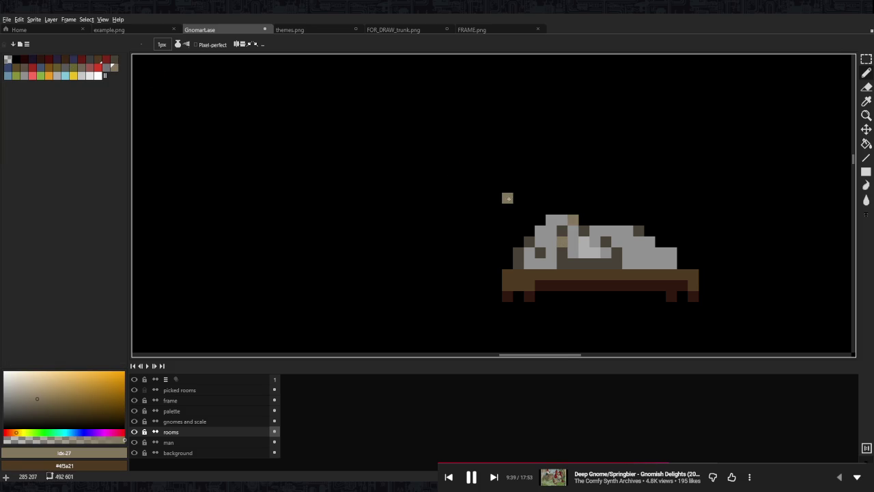
scroll(563, 197, "down", 5)
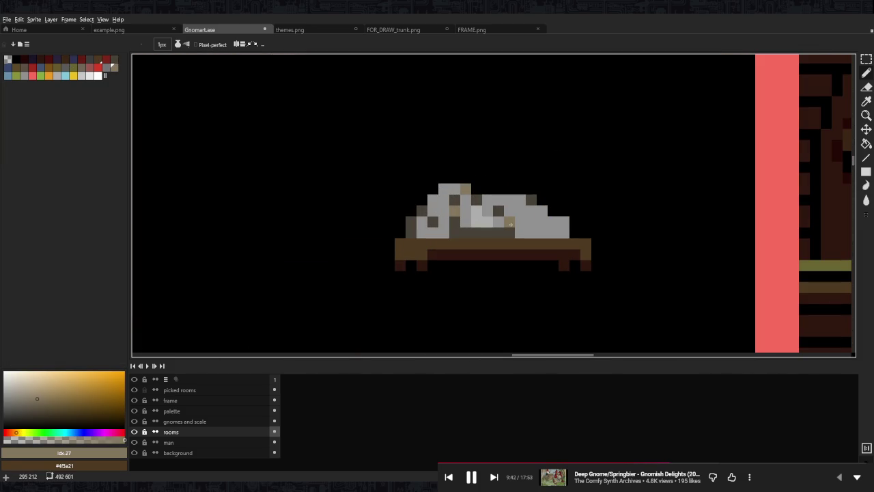
scroll(537, 199, "down", 5)
scroll(531, 210, "up", 5)
scroll(533, 198, "down", 5)
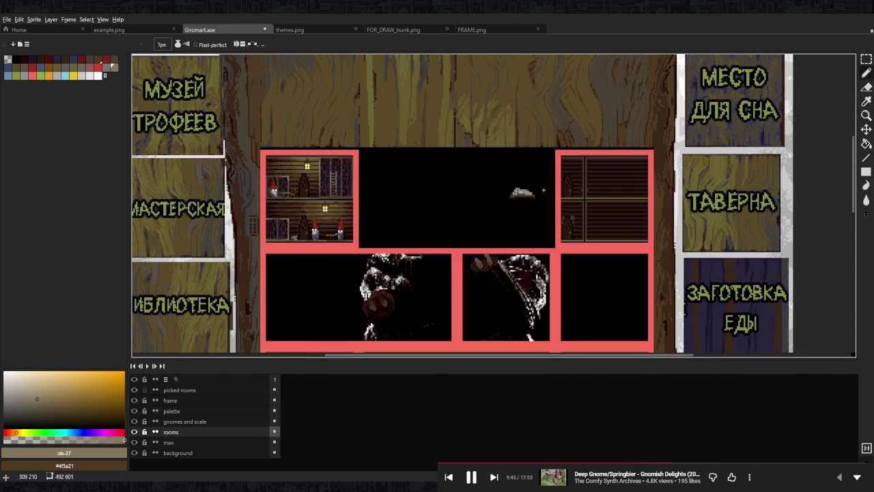
scroll(552, 197, "up", 5)
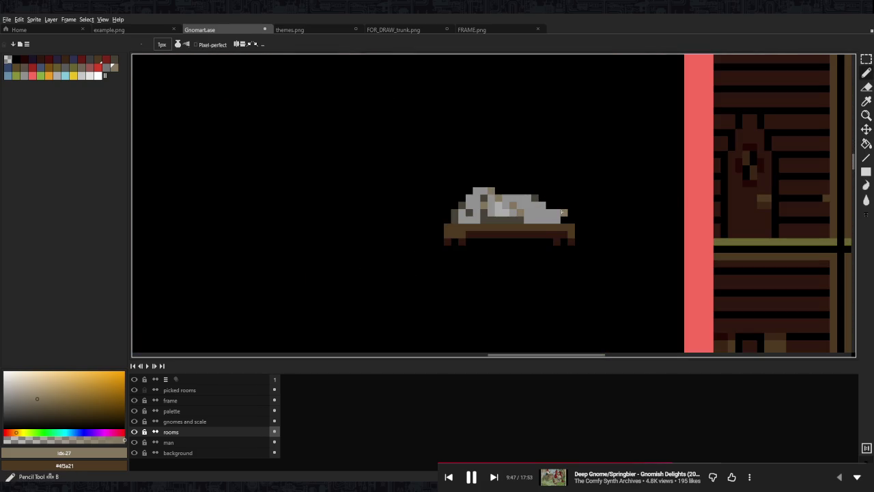
scroll(501, 205, "up", 2)
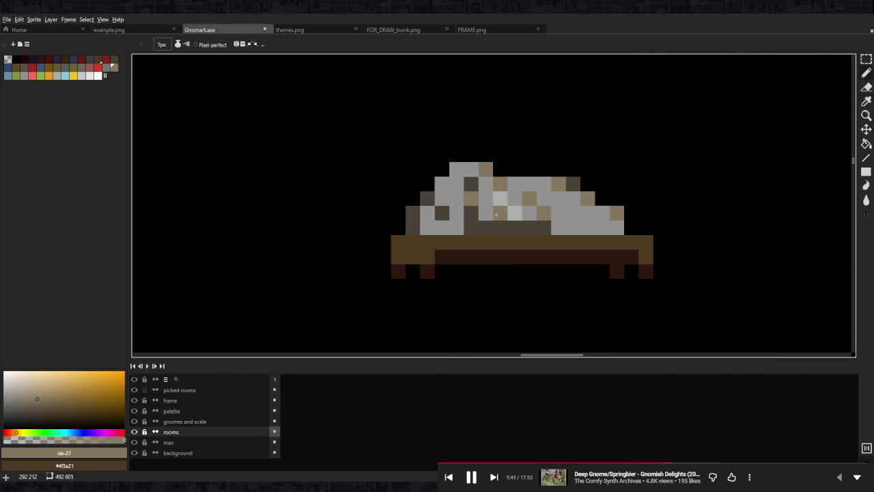
Erase dark pixels on the bedding and draw a dark grey-brown cap outline over the gnome's head.
left_click(507, 224, "alt")
key("e")
left_click_drag(414, 213, 414, 227)
key("b")
left_click(442, 168)
left_click(500, 168)
left_click(530, 169)
key("ctrl+z")
left_click(457, 155)
left_click_drag(466, 155, 486, 155)
left_click(573, 169)
left_click_drag(573, 169, 504, 195)
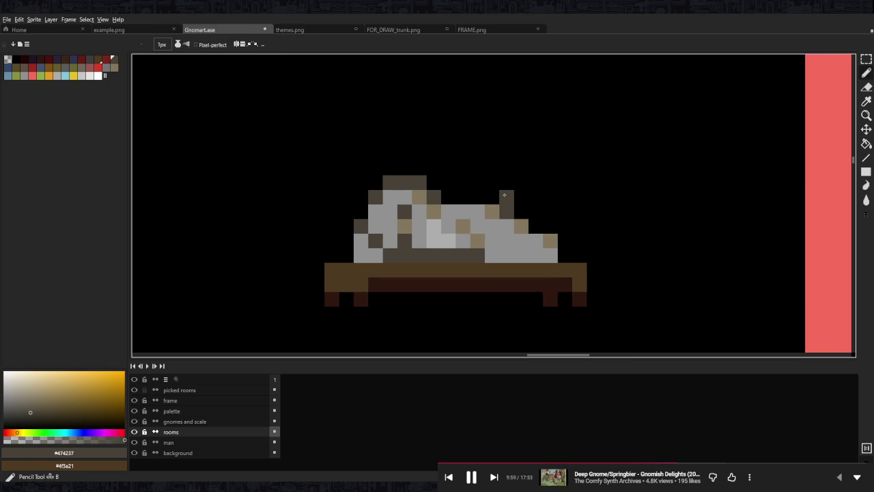
scroll(506, 193, "up", 1)
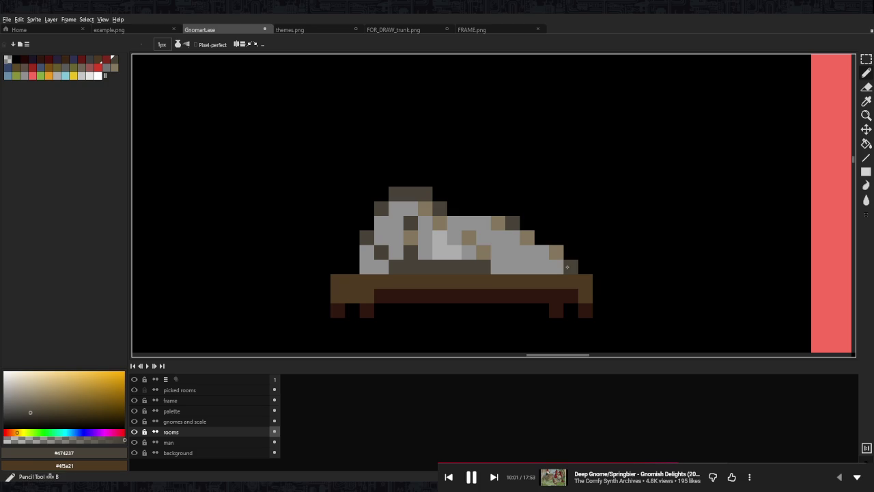
Shift the bed's left end one pixel right using a rectangular selection.
key("m")
mouse_move(330, 274)
left_mouse_down()
mouse_move(403, 318)
mouse_move(399, 307)
left_mouse_up()
key("Return")
left_click_drag(330, 157, 565, 332)
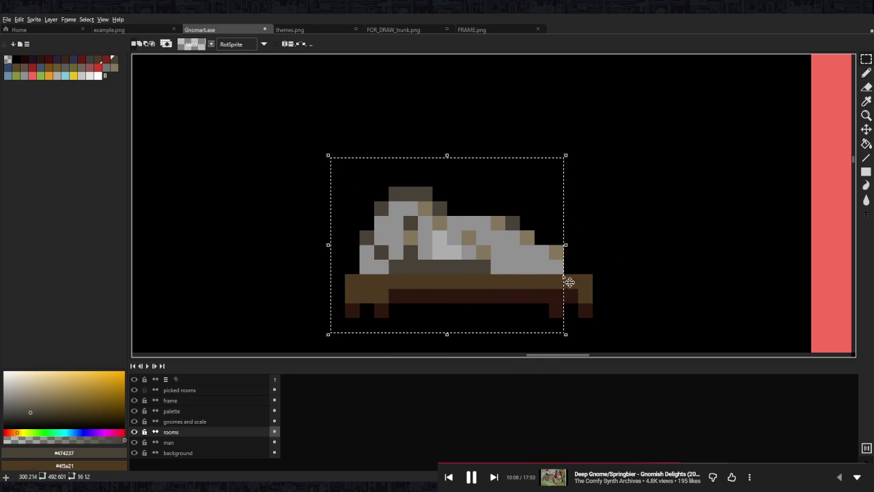
Select the sleeping gnome in bed and move it to the right.
left_click(599, 223)
left_click_drag(593, 172, 347, 274)
left_click_drag(425, 250, 440, 250)
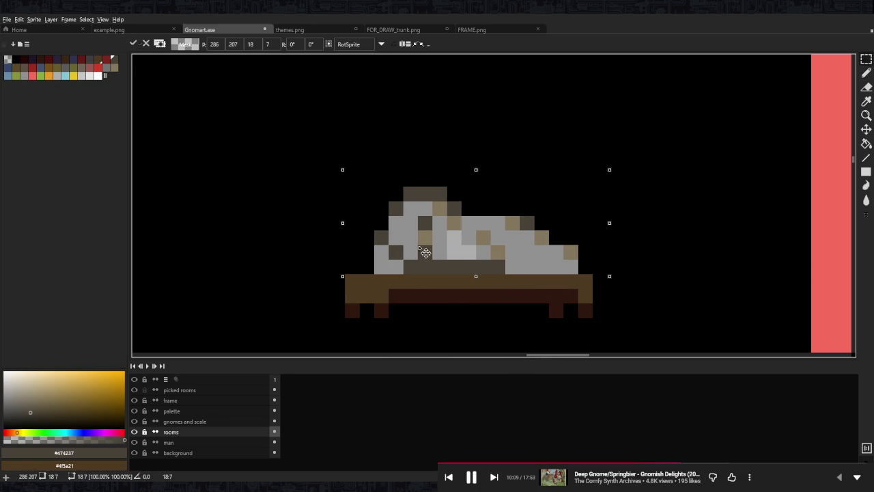
key("ctrl+d")
Draw a tall brown headboard post at the bed's left end.
key("b")
left_click(362, 281, "alt")
left_click_drag(351, 236, 364, 264)
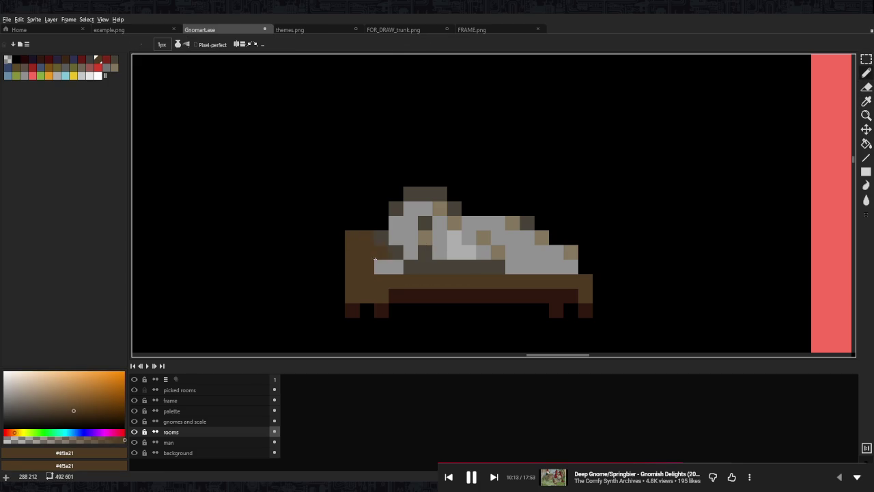
scroll(429, 257, "down", 5)
scroll(428, 257, "down", 2)
scroll(426, 262, "up", 4)
left_click(427, 273, "alt")
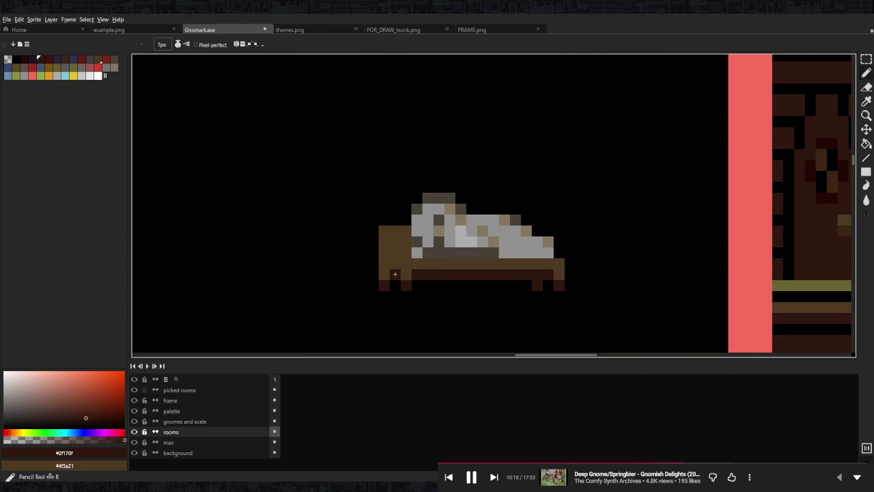
scroll(394, 272, "down", 5)
scroll(465, 268, "down", 1)
scroll(465, 268, "up", 1)
scroll(453, 257, "up", 2)
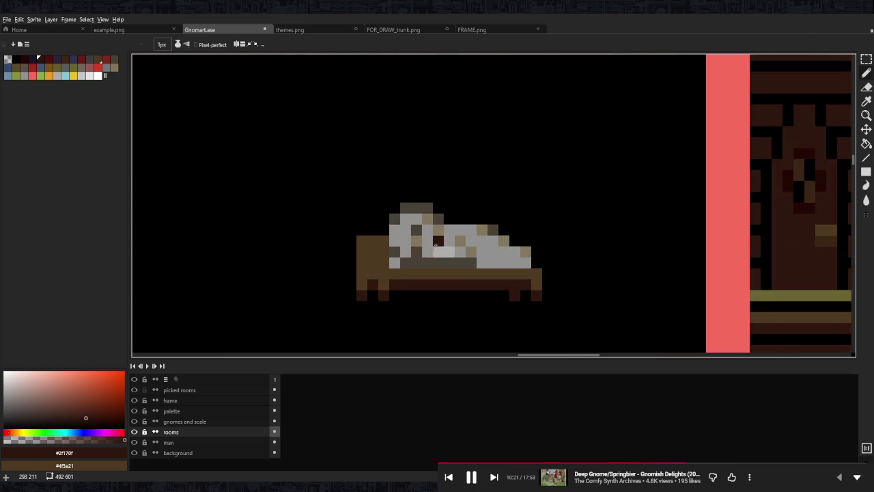
scroll(453, 257, "up", 1)
Shift the gnome one pixel left and extend the grey pillow leftward over the bed's head.
key("m")
mouse_move(389, 175)
left_mouse_down()
mouse_move(509, 274)
mouse_move(476, 256)
left_mouse_up()
left_click(504, 256)
key("b")
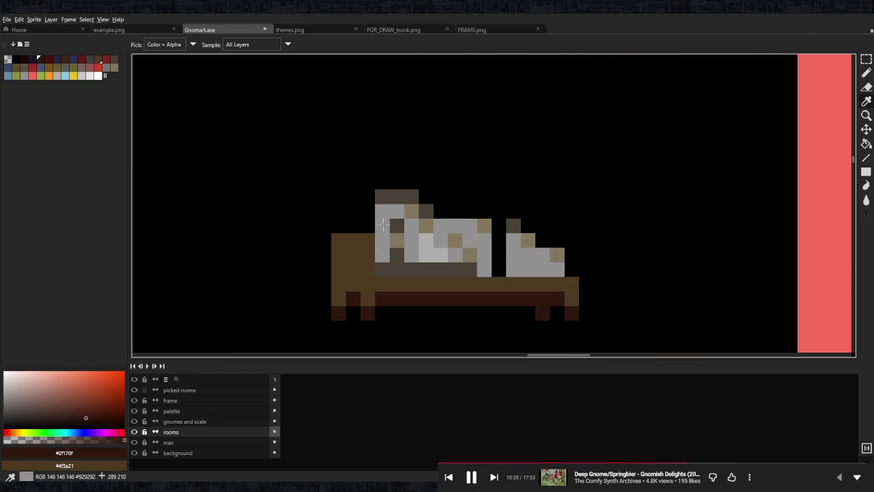
left_click(382, 212, "alt")
left_click_drag(368, 212, 355, 224)
Adjust a column of bed pixels and add a dark grey-brown pixel on the bedding.
key("m")
mouse_move(477, 218)
left_mouse_down()
mouse_move(491, 263)
mouse_move(502, 266)
left_mouse_up()
key("Return")
key("b")
left_click(495, 224, "alt")
left_click(533, 237)
Smooth the blanket into one slope by removing dark pixels, then add a dark pixel on the gnome.
left_click_drag(506, 226, 523, 225)
key("ctrl+z")
left_click(435, 205)
scroll(376, 207, "down", 2)
scroll(377, 206, "down", 1)
scroll(378, 226, "up", 2)
scroll(378, 226, "up", 1)
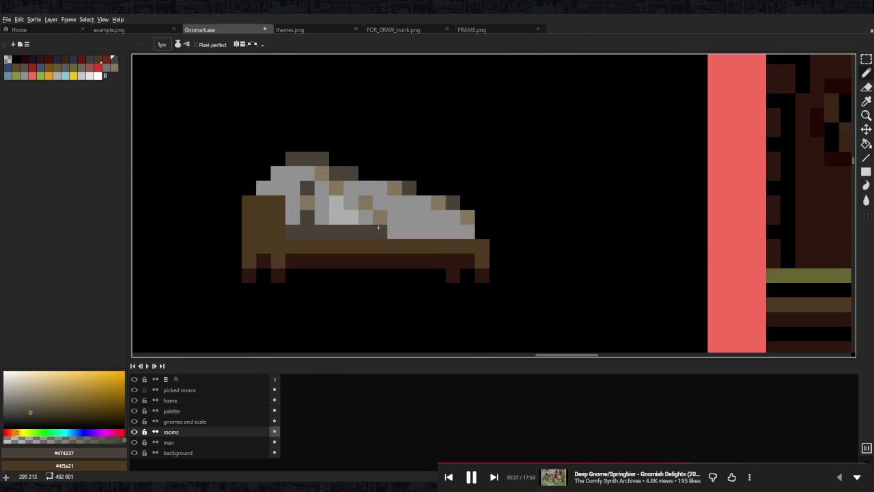
Repaint dark blanket pixels tan and add dark grey-brown shading at the blanket's edge.
left_click(380, 217, "alt")
left_click_drag(350, 232, 380, 232)
left_click(314, 231, "alt")
left_click(483, 231)
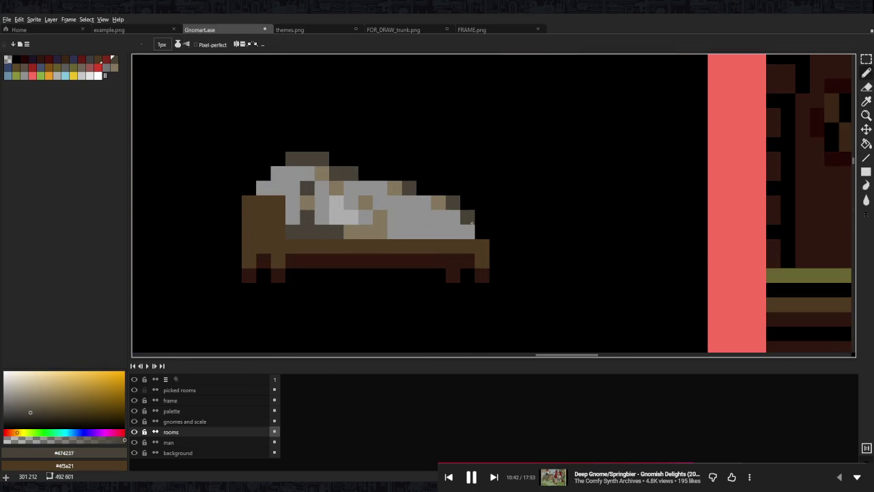
left_click(460, 218, "alt")
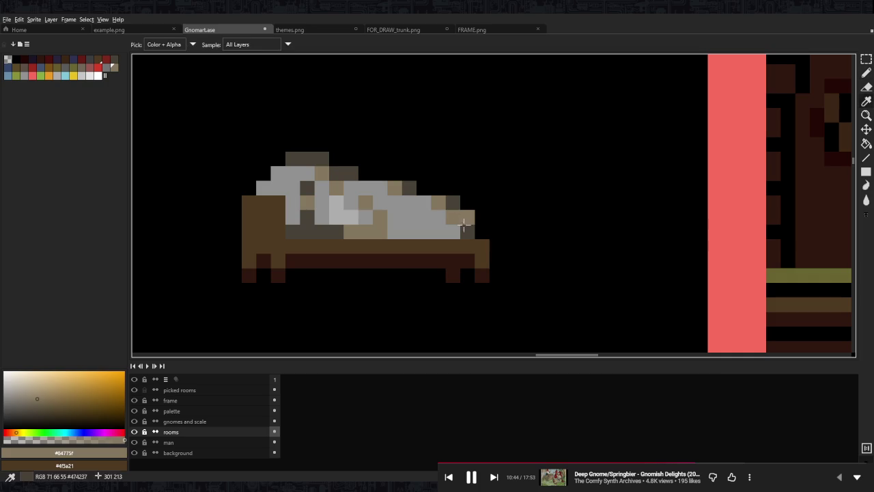
left_click(467, 232, "alt")
left_click(467, 217)
Sample the bed's tan, grey and light sheet colours and choose a light palette colour.
scroll(496, 220, "down", 5)
scroll(503, 226, "down", 2)
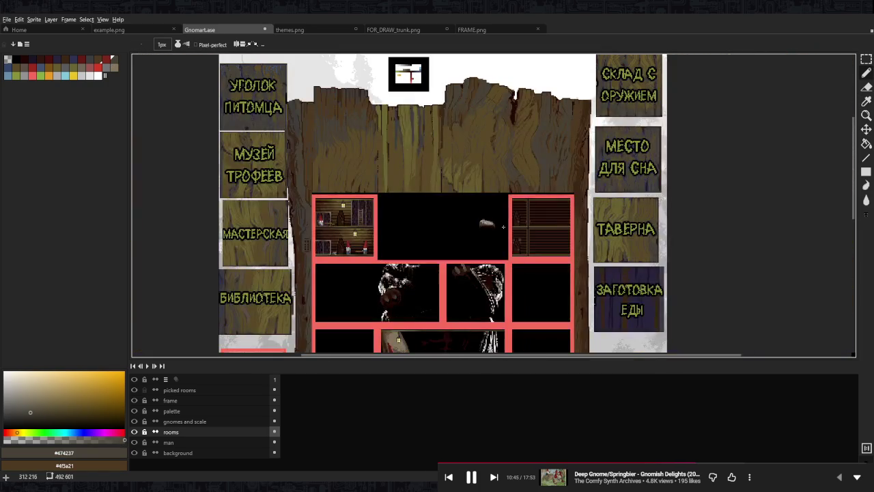
scroll(478, 229, "up", 4)
scroll(457, 232, "up", 3)
left_click(449, 237, "alt")
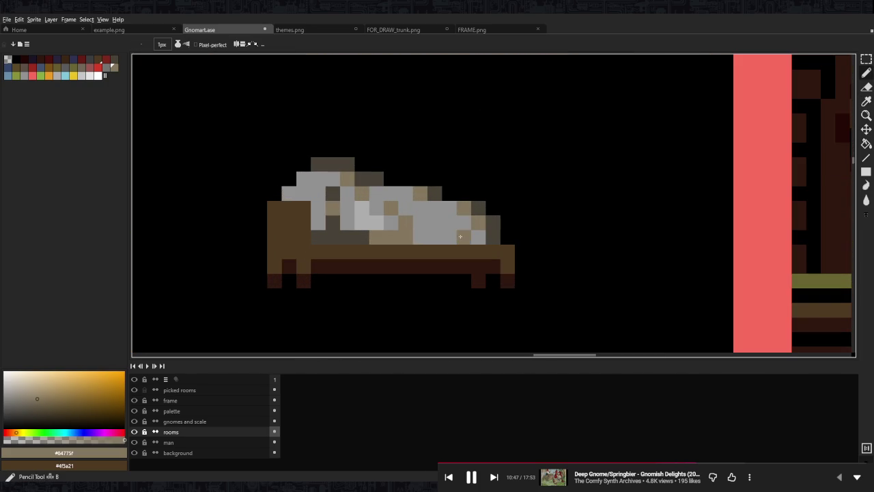
scroll(486, 231, "down", 4)
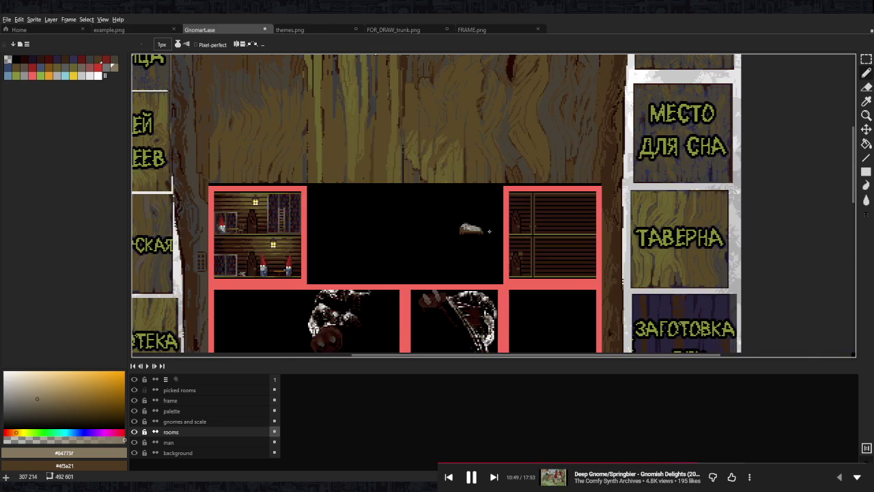
scroll(489, 231, "down", 3)
scroll(478, 232, "up", 6)
left_click(519, 246, "alt")
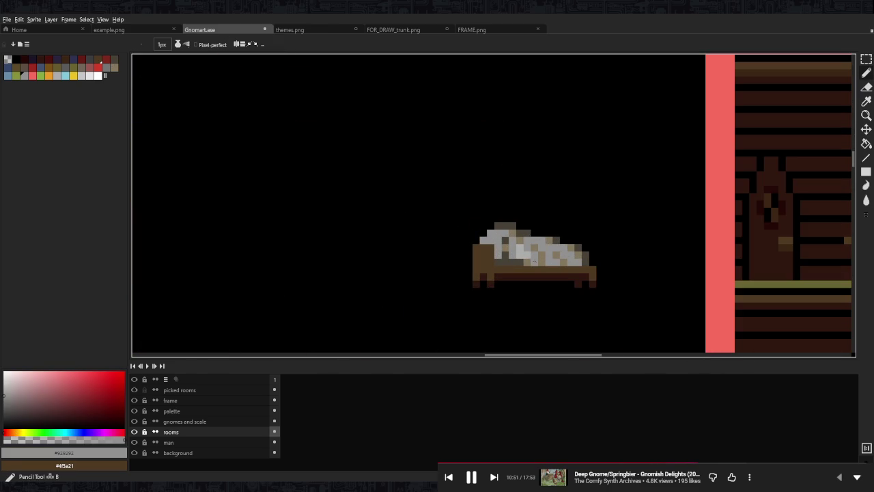
left_click(526, 256, "alt")
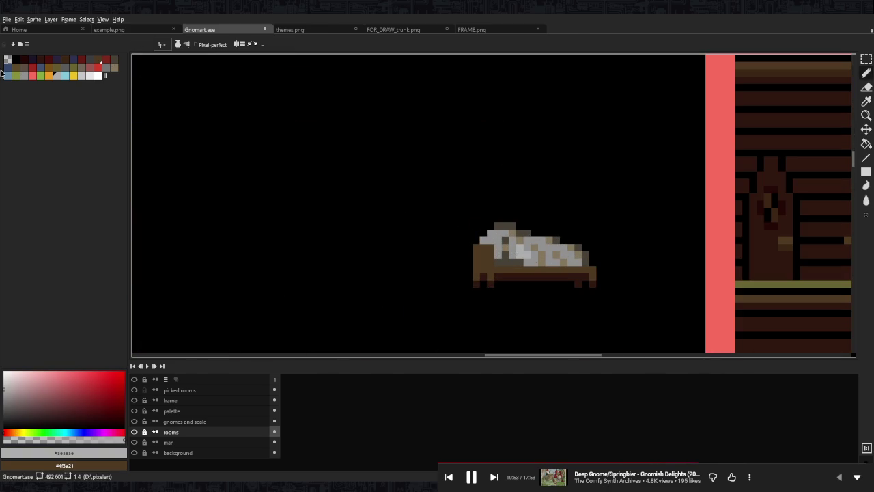
left_click(81, 76)
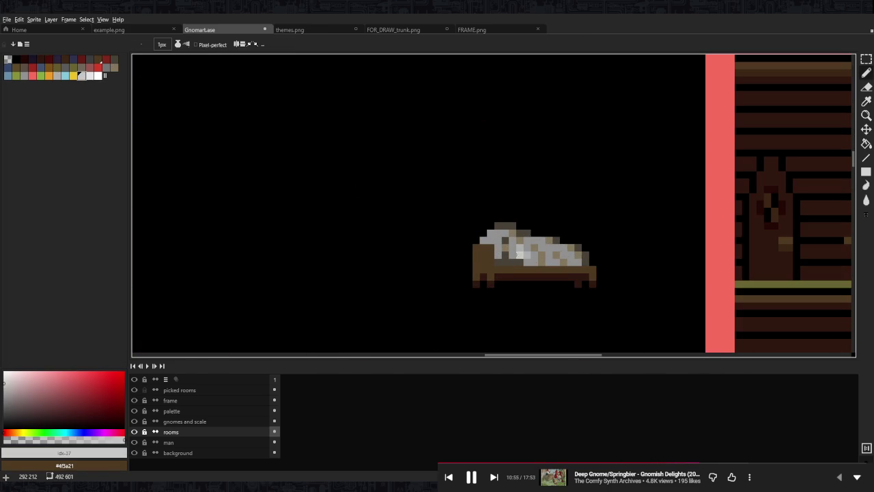
Resample the light sheet and grey tones from the bed.
scroll(512, 250, "down", 3)
scroll(512, 250, "up", 3)
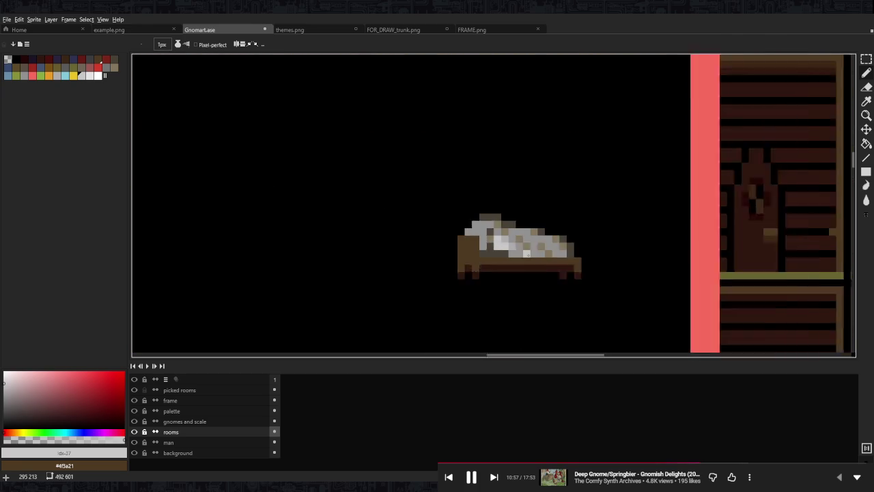
scroll(490, 250, "up", 1)
left_click(490, 249, "alt")
left_click(498, 253, "alt")
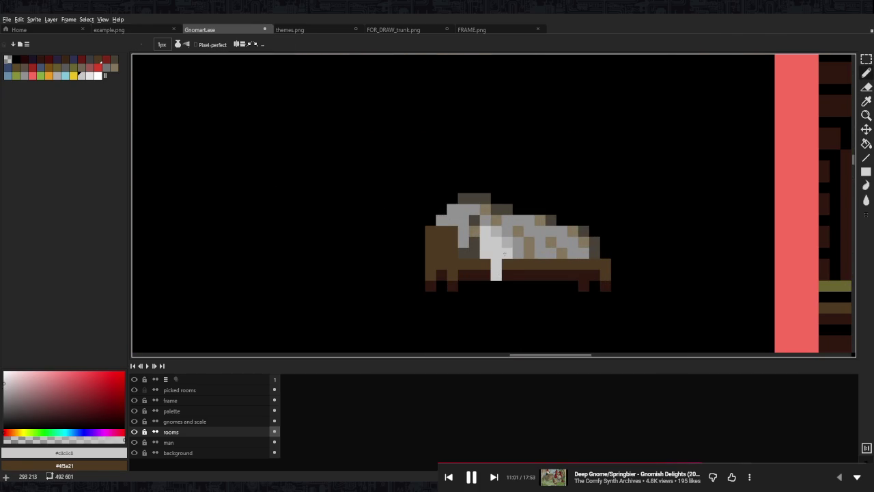
left_click(503, 258, "alt")
scroll(509, 249, "down", 5)
scroll(510, 249, "down", 1)
scroll(510, 249, "down", 1)
scroll(510, 248, "up", 1)
scroll(513, 248, "up", 2)
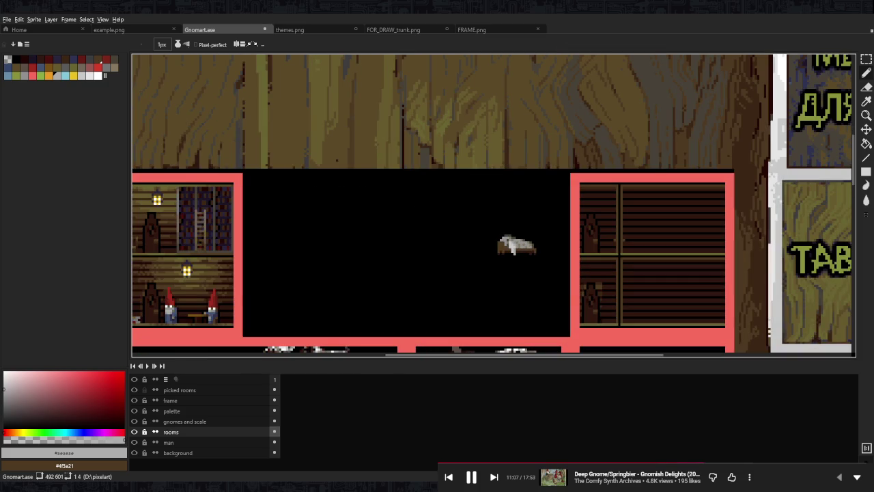
Add a dark grey shading pixel to the blanket and sample the bed-frame brown.
left_click_drag(579, 154, 517, 144)
scroll(447, 223, "up", 5)
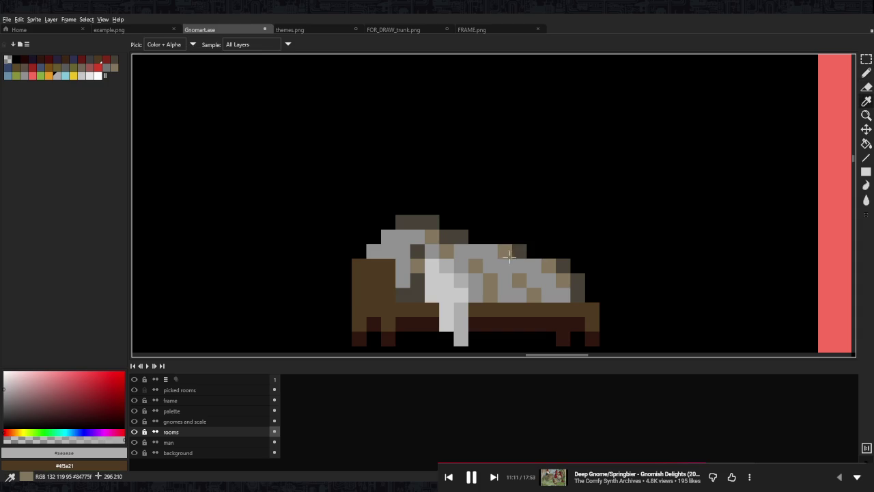
left_click(491, 251, "alt")
left_click(519, 251, "alt")
left_click(358, 231)
left_click(361, 265, "alt")
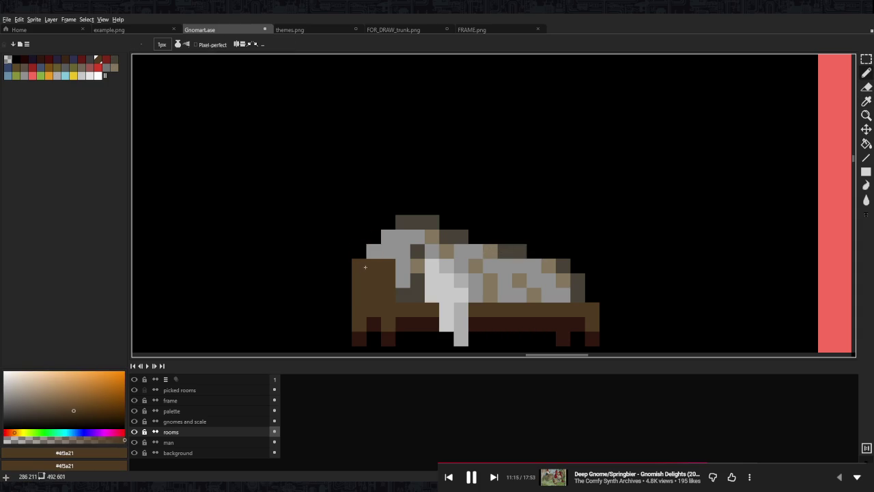
scroll(374, 246, "down", 4)
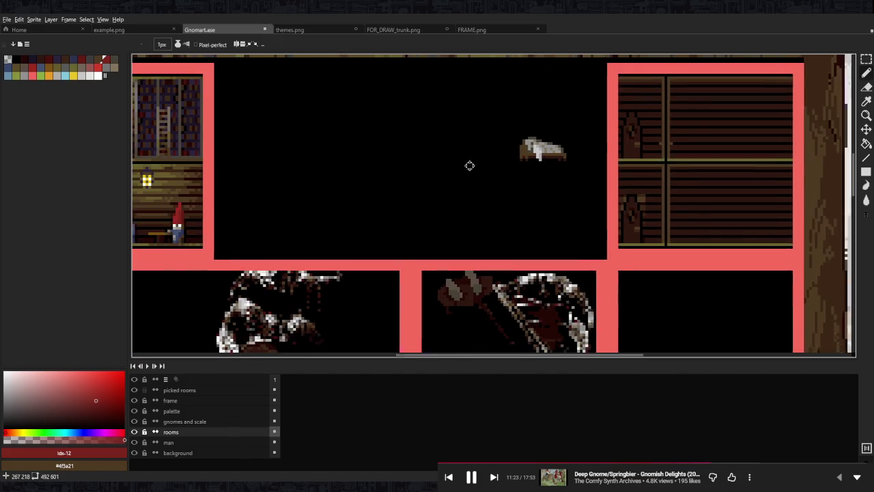
Sample the gnome-hat red and pick a darker red for the new hat.
left_click_drag(355, 173, 529, 178)
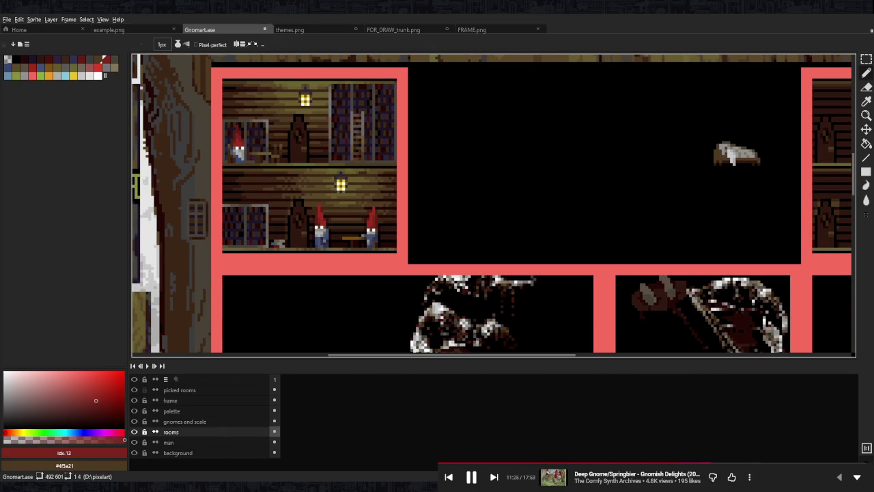
scroll(466, 179, "up", 3)
scroll(496, 202, "up", 1)
left_click(496, 202)
scroll(567, 172, "down", 3)
scroll(334, 226, "up", 2)
scroll(334, 226, "up", 1)
left_click(334, 226)
Paint the dark-red hat draped over the bed's left post, erasing the stray tip.
key("b")
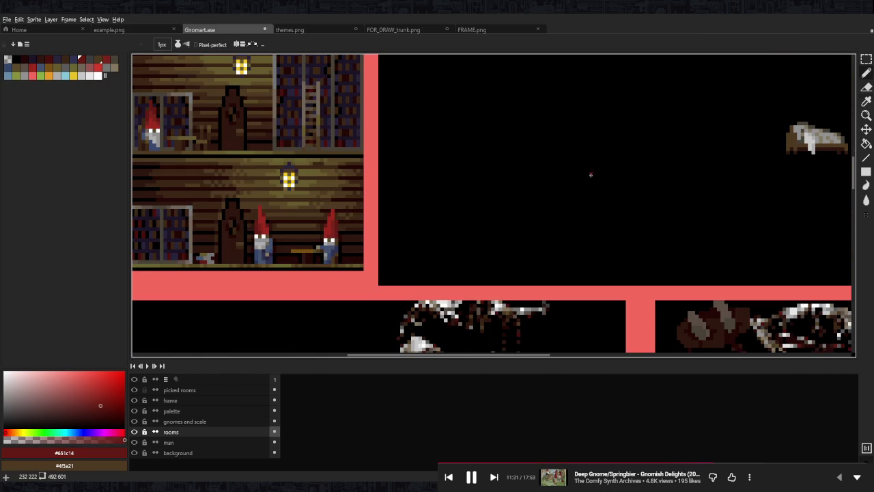
scroll(511, 189, "right", 3)
scroll(540, 171, "up", 2)
left_click(562, 171)
mouse_move(571, 191)
left_mouse_down()
mouse_move(571, 162)
mouse_move(542, 176)
mouse_move(557, 133)
mouse_move(526, 194)
left_mouse_up()
left_click(545, 149)
mouse_move(512, 225)
left_mouse_down()
mouse_move(537, 138)
mouse_move(556, 133)
mouse_move(541, 132)
left_mouse_up()
key("e")
key("b")
left_click(511, 235)
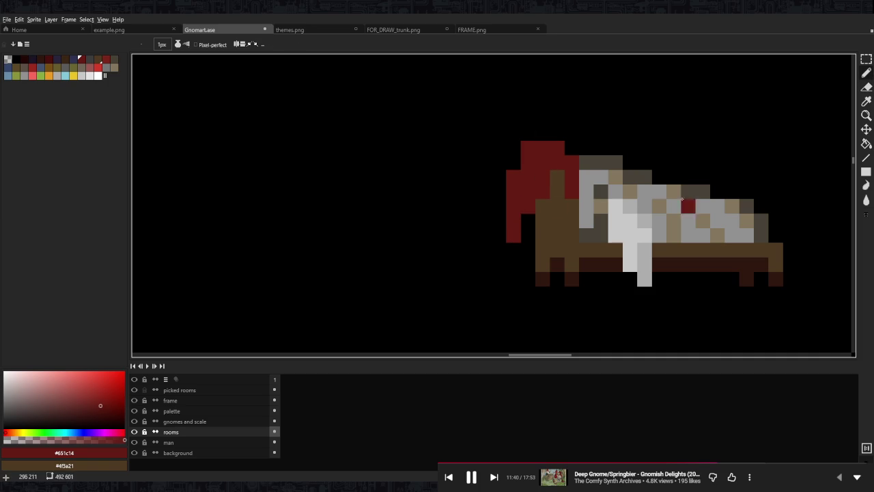
Sample the gnome-hat red from the room and paint a red stroke along the sleeping gnome's hat.
scroll(486, 164, "down", 3)
scroll(529, 171, "up", 3)
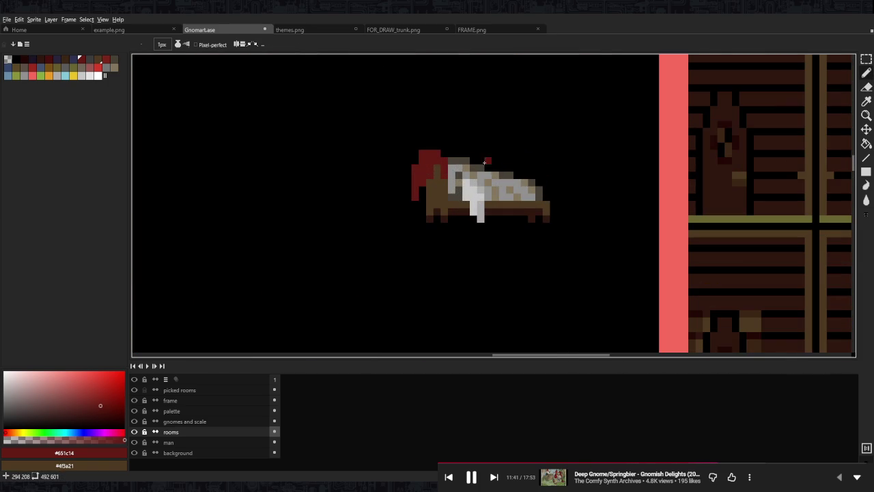
scroll(509, 168, "down", 3)
scroll(395, 206, "up", 1)
scroll(394, 207, "up", 2)
key("alt")
left_click(395, 206, "alt")
scroll(395, 206, "down", 1)
scroll(614, 171, "down", 1)
scroll(656, 219, "up", 3)
mouse_move(656, 213)
left_mouse_down()
mouse_move(653, 234)
mouse_move(700, 205)
mouse_move(700, 195)
mouse_move(711, 206)
left_mouse_up()
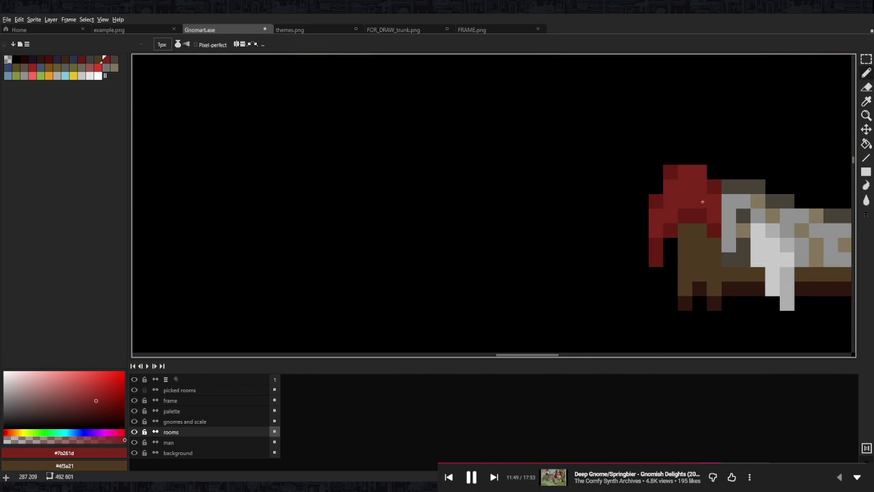
Sample the brighter gnome-hat red and dot a bright highlight on top of the hat.
scroll(706, 206, "down", 2)
scroll(683, 198, "up", 2)
scroll(478, 205, "down", 2)
scroll(282, 262, "up", 2)
left_click(282, 263, "alt")
scroll(642, 166, "down", 2)
scroll(731, 185, "up", 3)
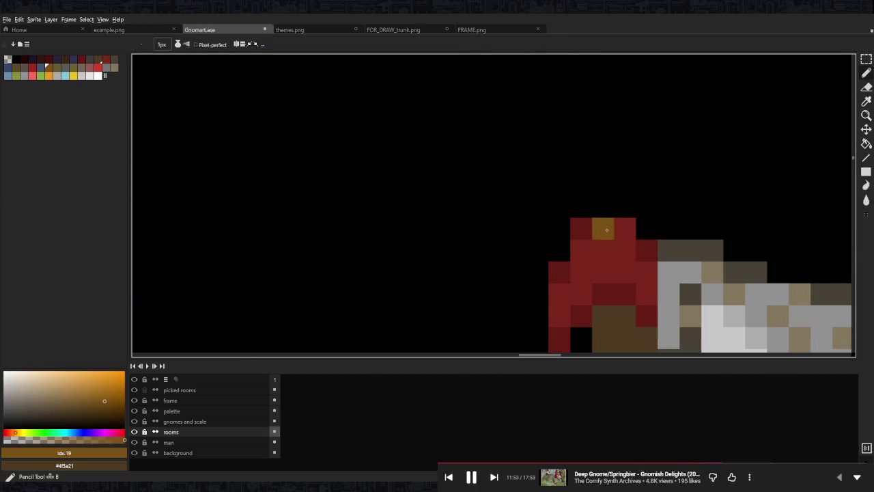
scroll(302, 250, "down", 2)
scroll(351, 230, "down", 1)
scroll(395, 256, "up", 3)
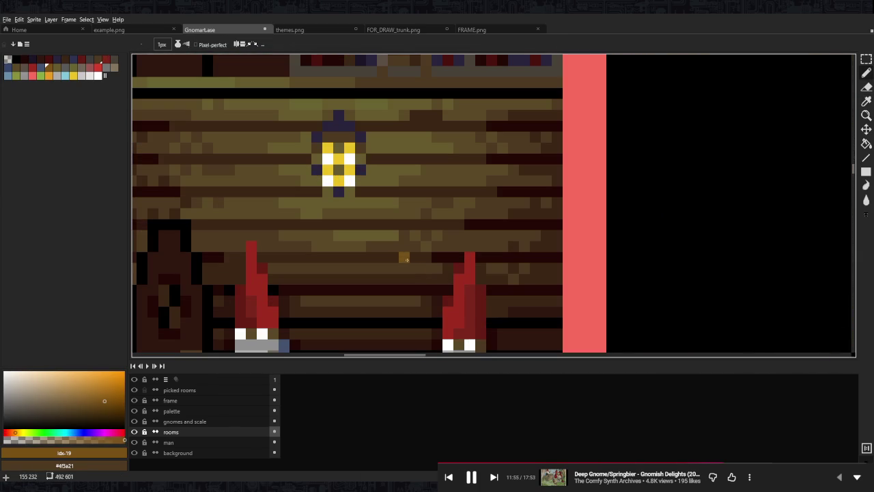
left_click(465, 279, "alt")
scroll(478, 225, "down", 3)
scroll(298, 206, "up", 1)
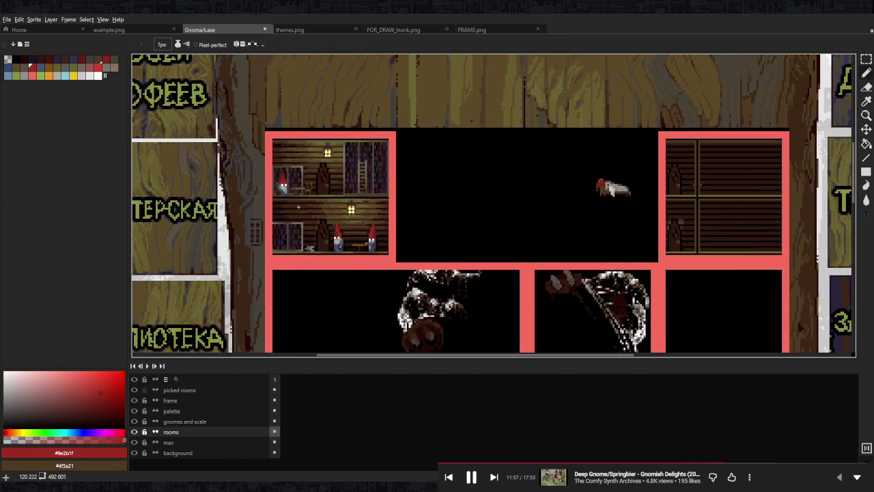
scroll(594, 186, "up", 3)
scroll(642, 190, "up", 1)
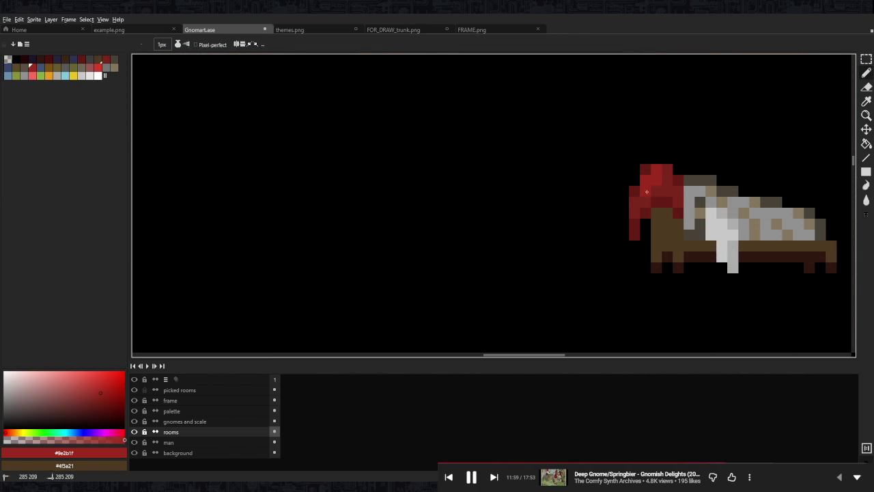
left_click(664, 178)
Undo the misplaced highlight stroke and sample the darker hat red with the Pencil active.
scroll(652, 168, "down", 3)
scroll(676, 172, "down", 1)
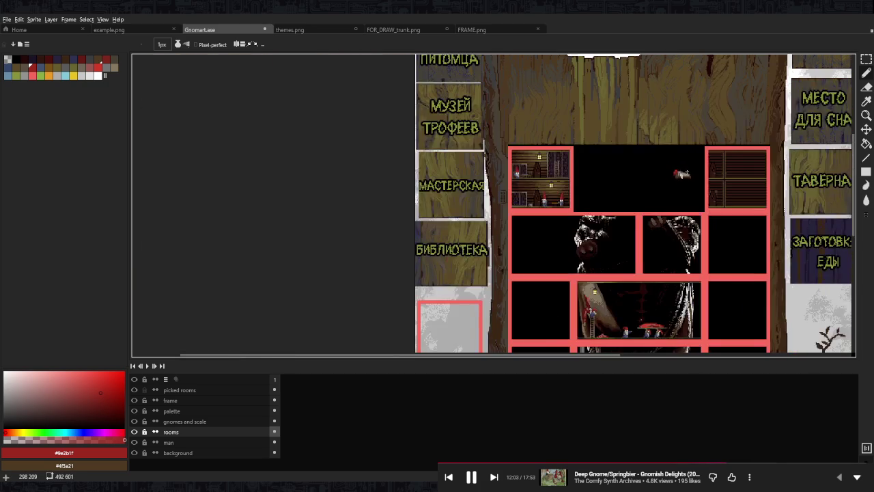
scroll(695, 173, "up", 1)
scroll(695, 172, "right", 3)
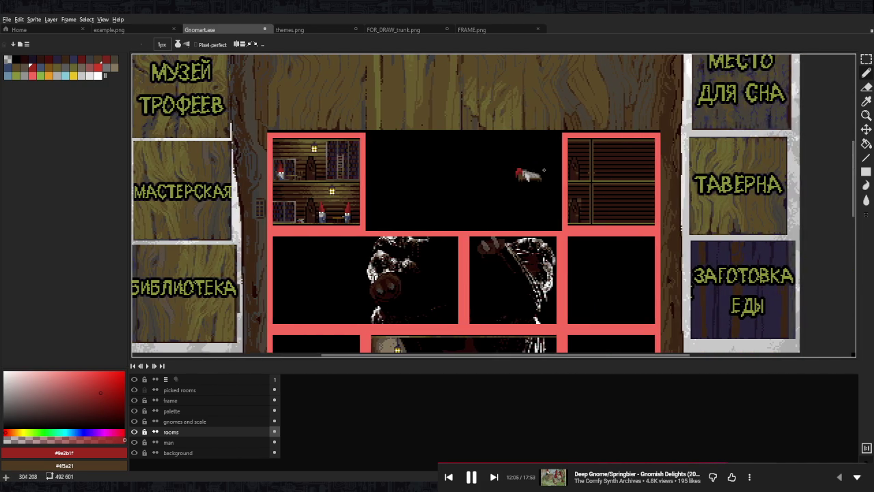
scroll(558, 169, "up", 4)
key("ctrl+z")
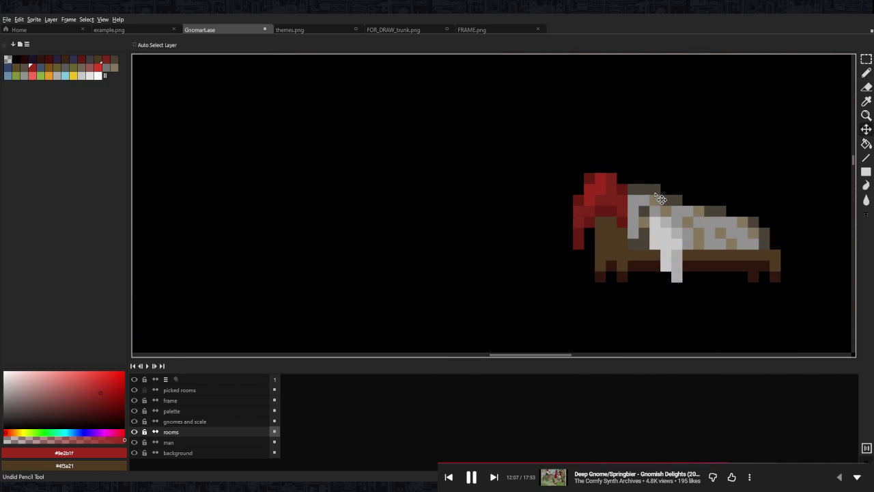
key("b")
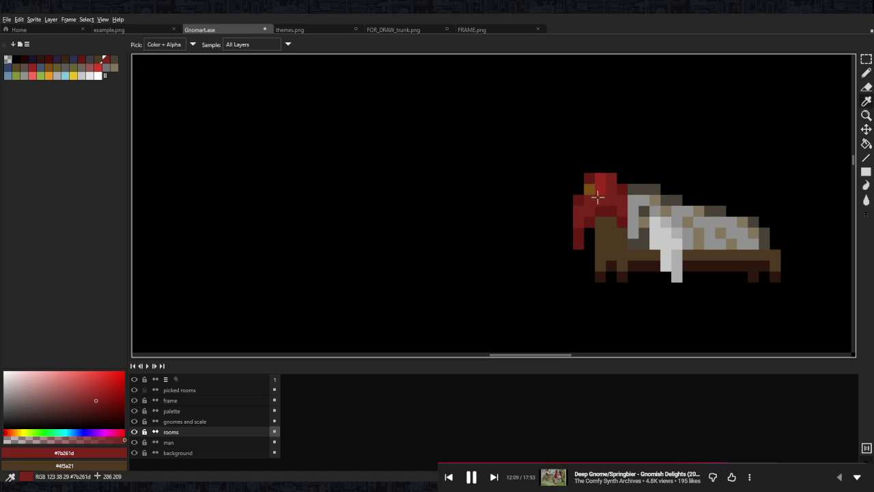
left_click(591, 198, "alt")
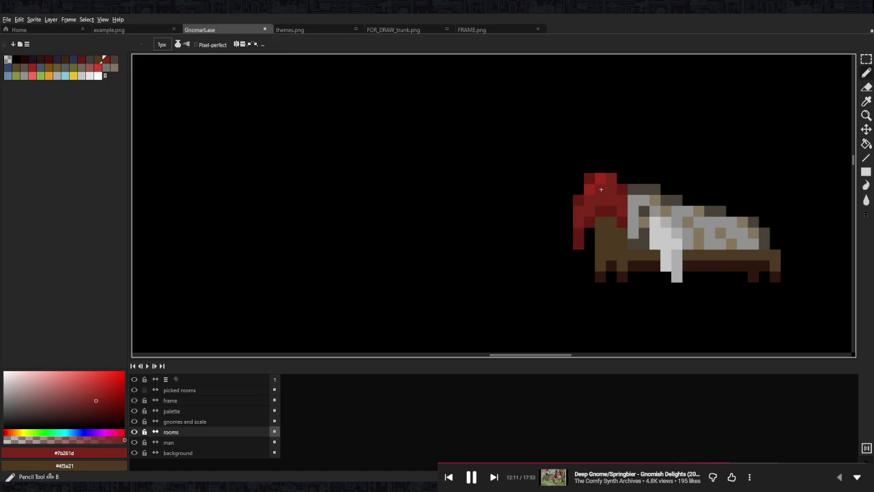
scroll(617, 183, "down", 5)
left_click_drag(632, 182, 494, 181)
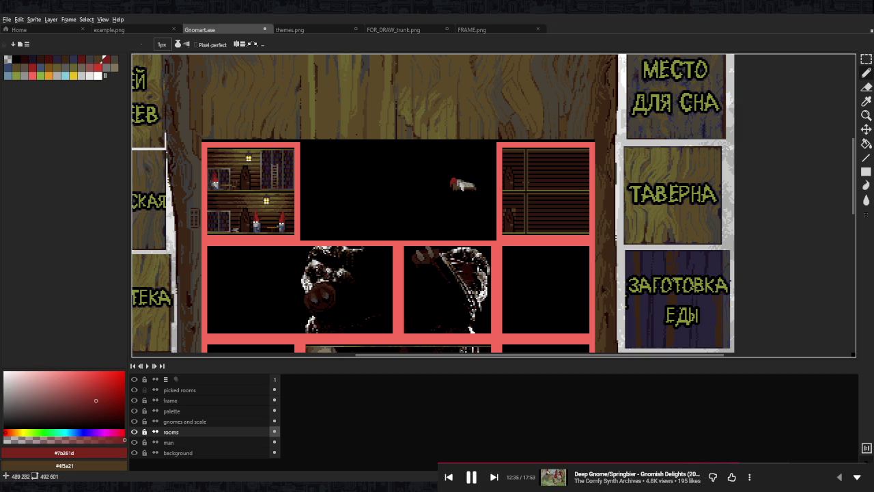
Sample the bed-frame brown and blanket tan, and paint a tan pixel on the headboard.
scroll(478, 203, "down", 1)
scroll(478, 203, "down", 2)
scroll(478, 203, "up", 2)
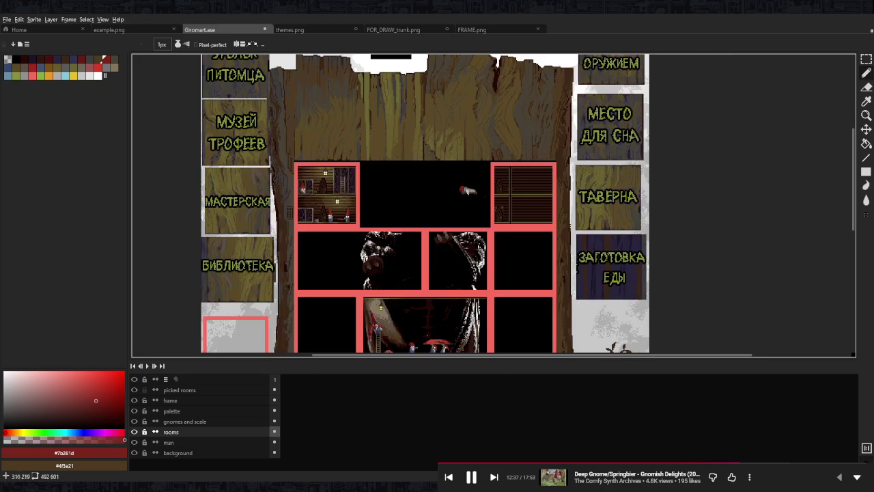
scroll(468, 191, "up", 3)
scroll(468, 191, "up", 2)
scroll(431, 216, "up", 1)
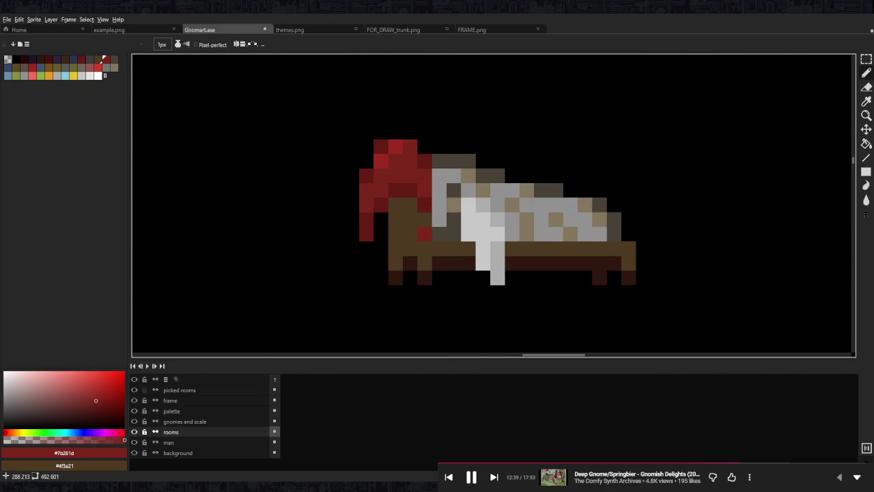
left_click(423, 205, "alt")
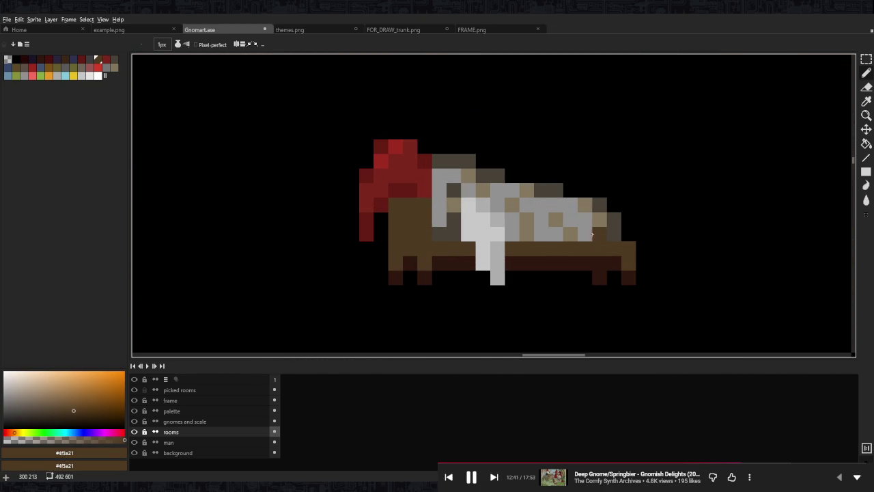
left_click(454, 203, "alt")
left_click(424, 204)
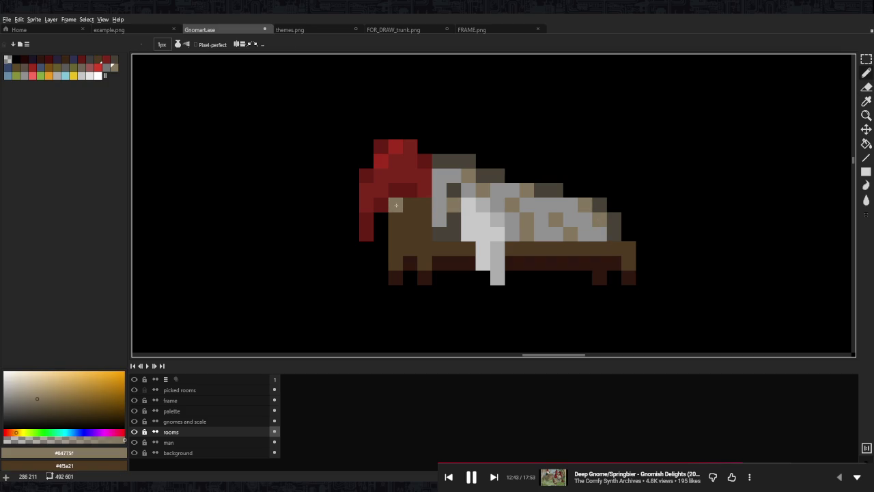
Select the top row of red hat pixels and shift them down, then sample the bright red.
key("e")
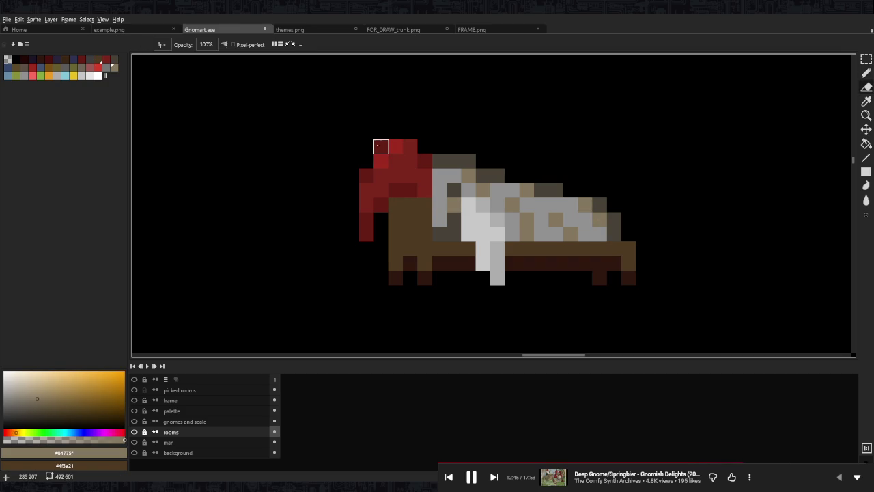
key("m")
mouse_move(376, 140)
left_mouse_down()
mouse_move(410, 153)
mouse_move(408, 170)
mouse_move(425, 176)
left_mouse_up()
key("ctrl+d")
left_click(401, 156, "alt")
key("b")
scroll(437, 182, "down", 6)
scroll(456, 182, "up", 3)
scroll(451, 179, "up", 3)
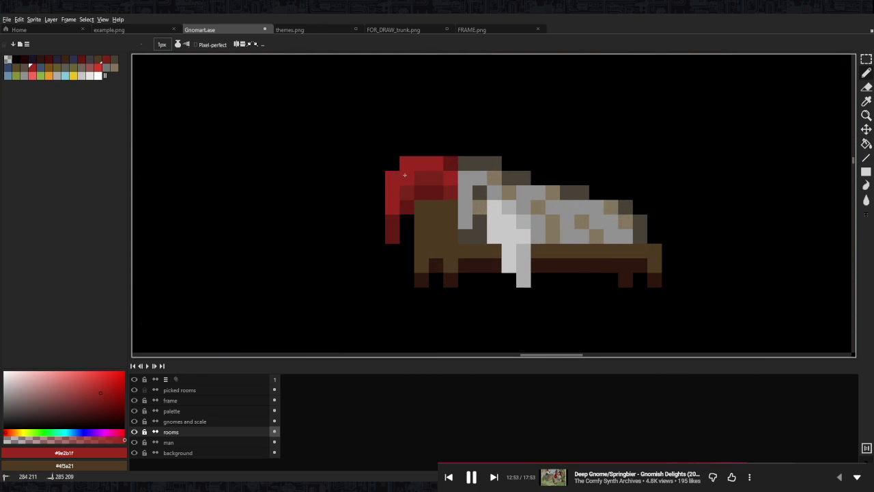
Sample the dark hat red and the blanket tan, and paint a tan pixel on the blanket.
left_click(394, 225, "alt")
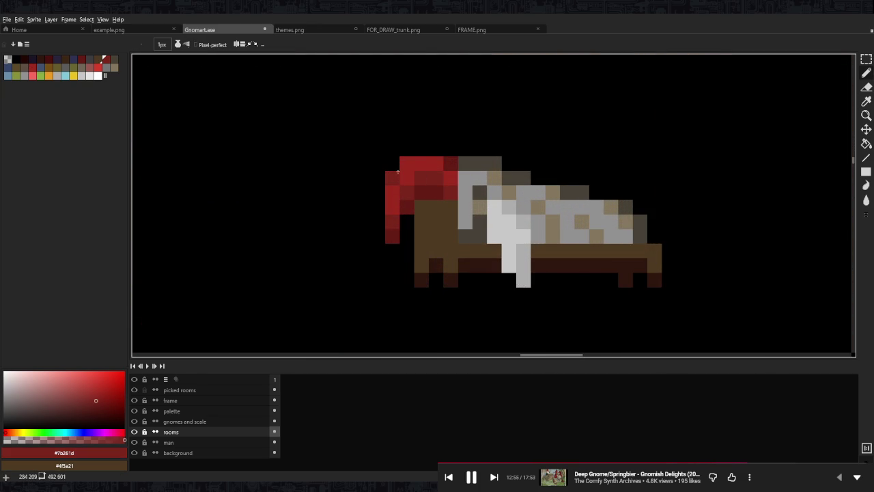
scroll(421, 149, "down", 5)
scroll(446, 177, "up", 2)
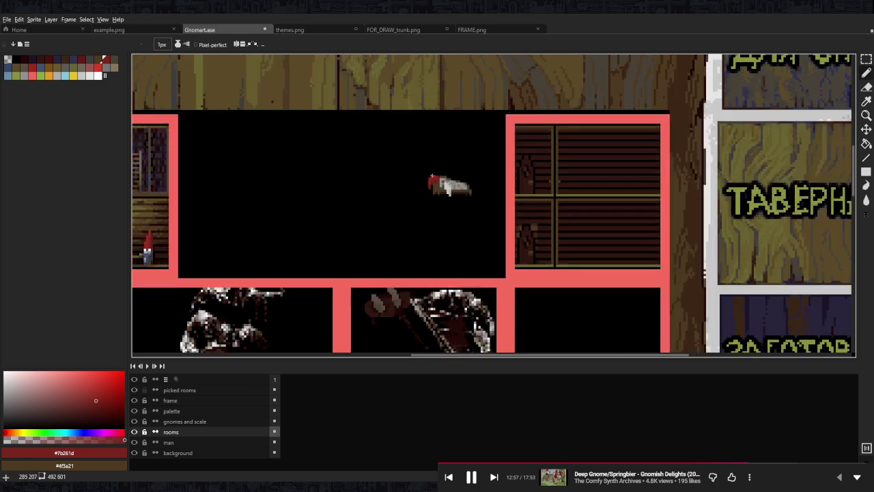
scroll(446, 179, "up", 2)
scroll(465, 198, "up", 1)
left_click(476, 210, "alt")
left_click(433, 183)
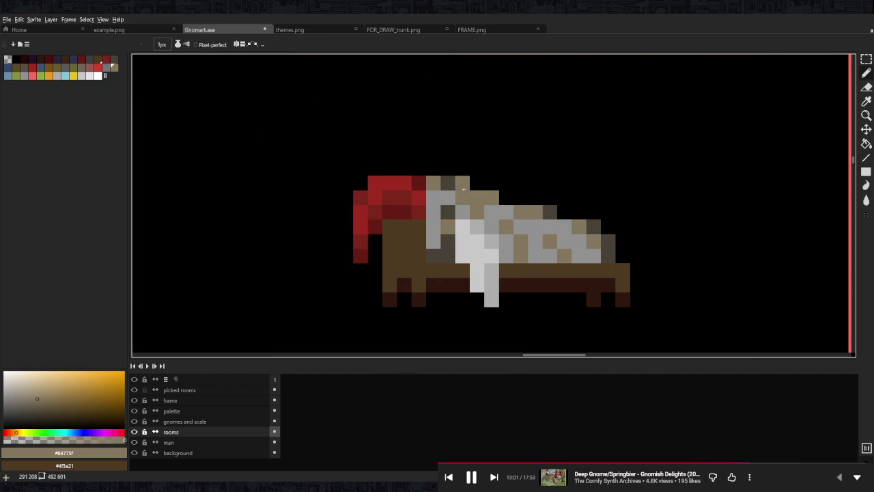
Eyedrop light grey, tan and dark grey-brown shades from the gnome sprite.
scroll(498, 200, "down", 3)
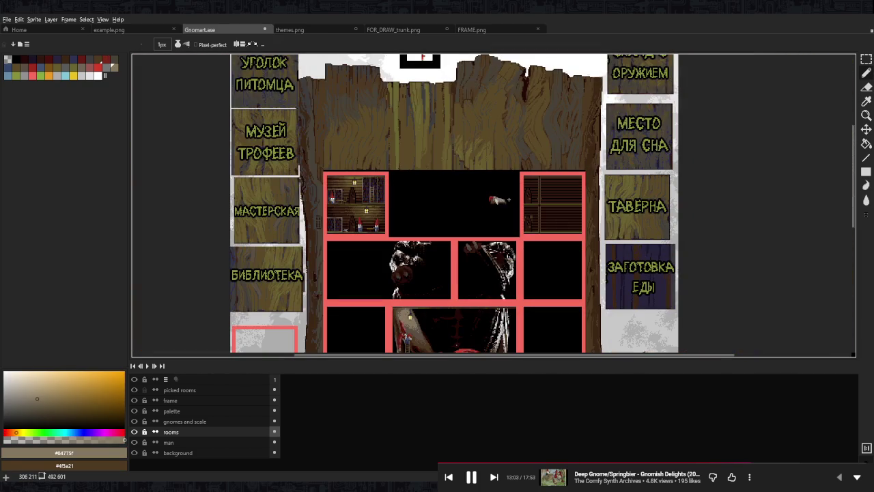
scroll(509, 200, "up", 2)
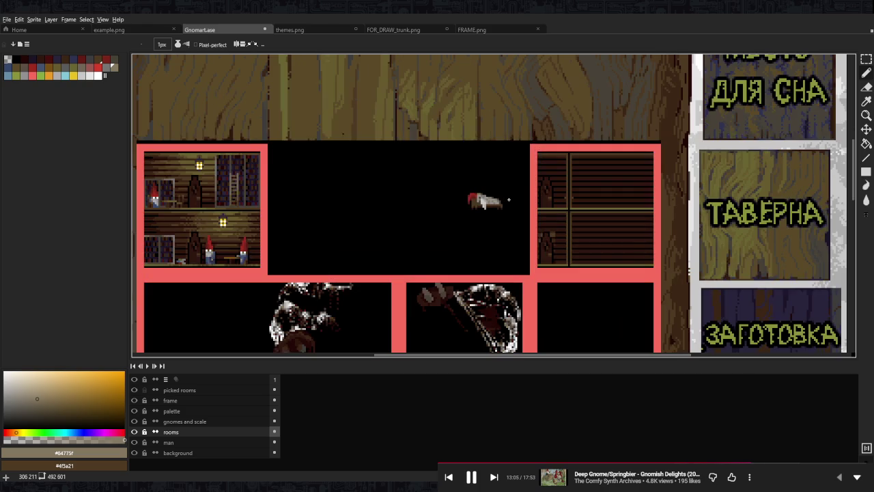
scroll(539, 189, "up", 1)
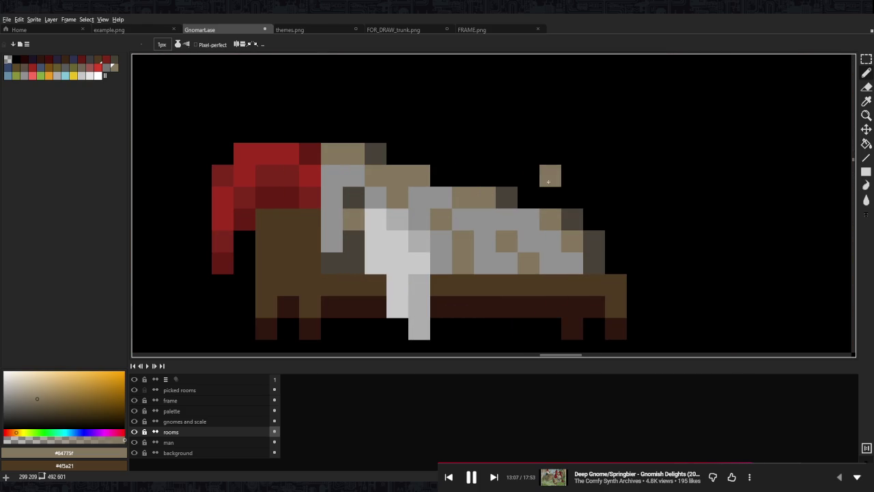
scroll(501, 174, "down", 5)
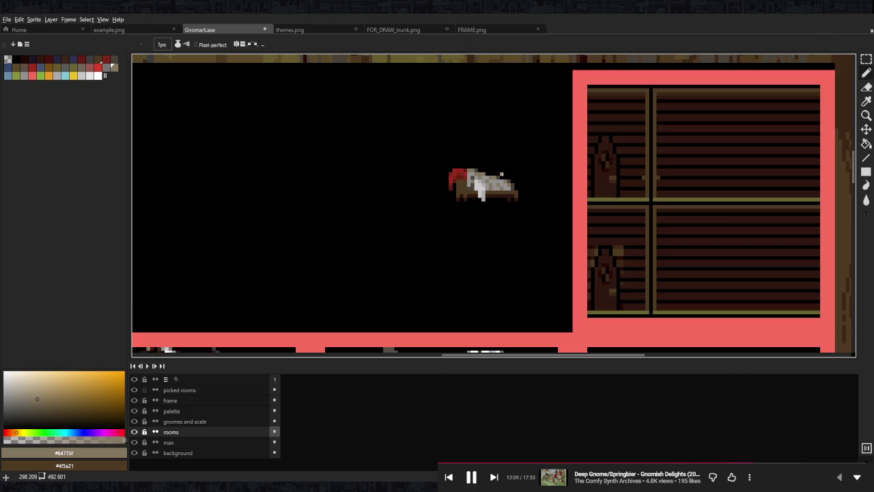
scroll(515, 177, "up", 4)
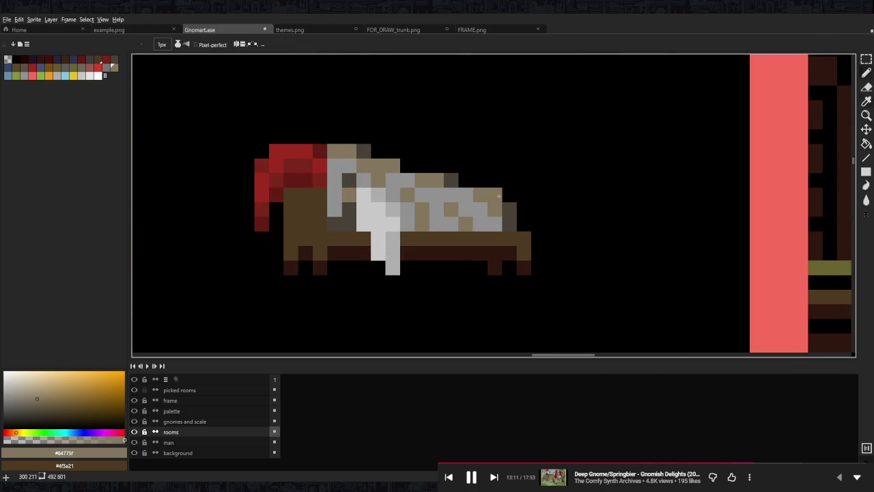
scroll(496, 192, "down", 5)
scroll(502, 198, "down", 1)
scroll(509, 199, "down", 1)
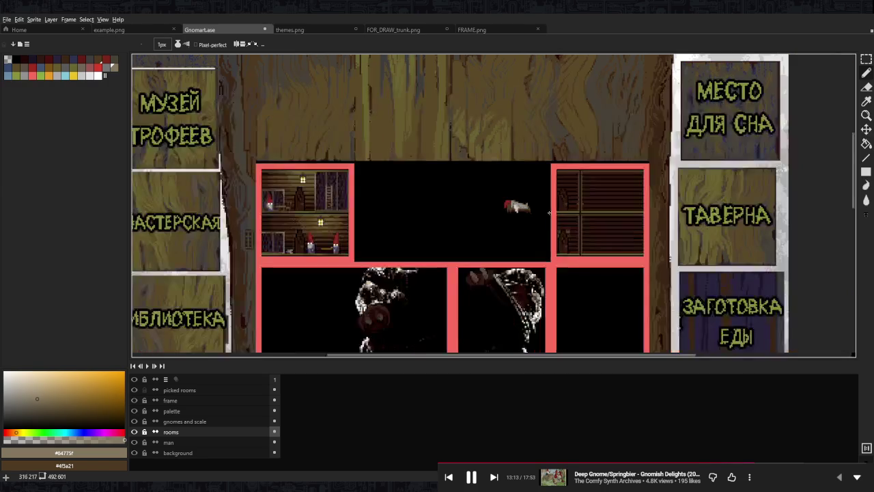
scroll(517, 202, "up", 2)
scroll(517, 205, "up", 4)
key("i")
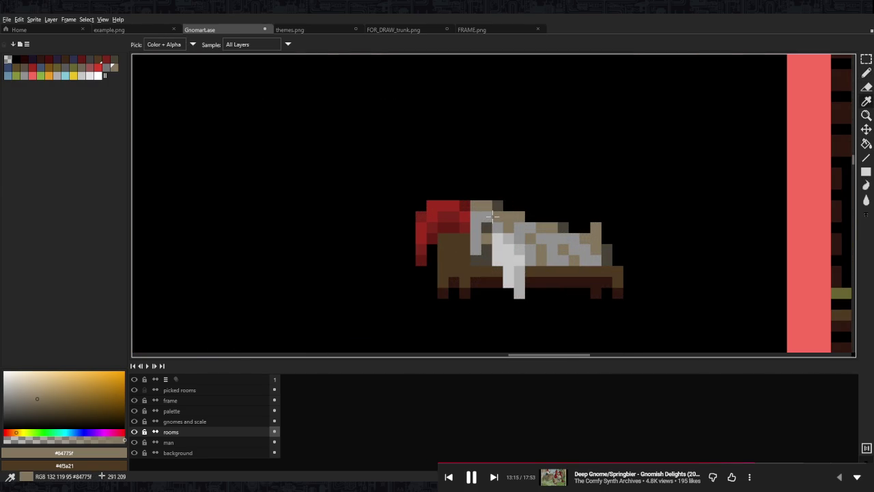
left_click(506, 250, "alt")
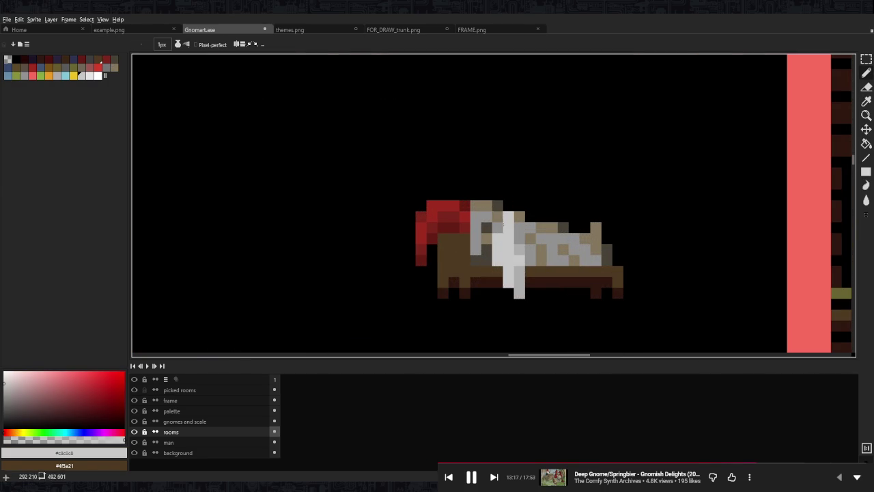
left_click(486, 252, "alt")
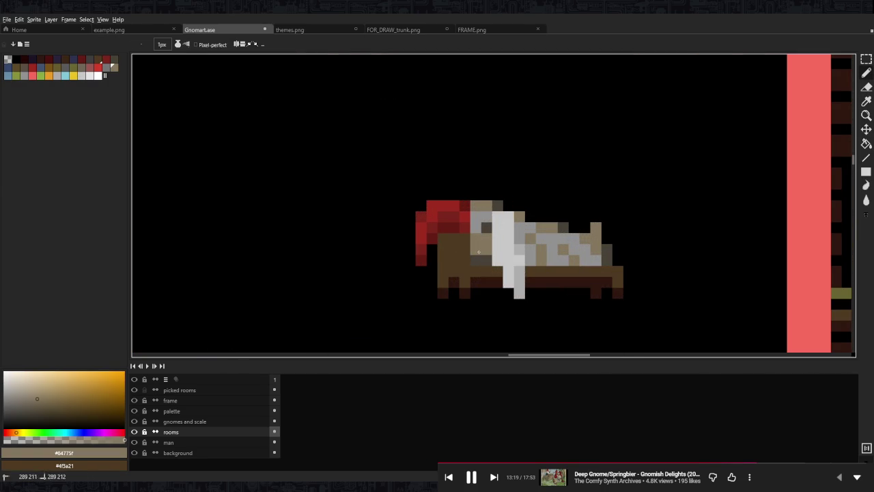
left_click(478, 252, "alt")
left_click(487, 227, "alt")
Erase the sleeping gnome's red cap from the head.
key("e")
left_click(497, 232, "alt")
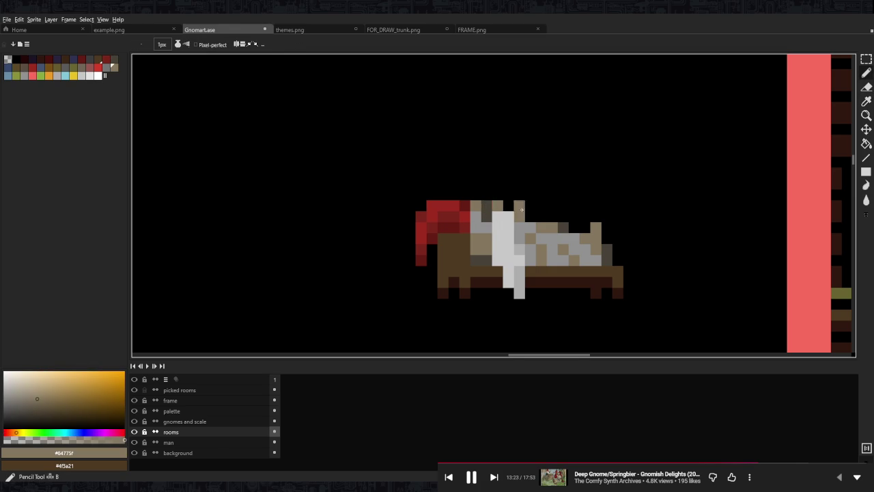
scroll(519, 208, "down", 3)
scroll(545, 214, "down", 1)
scroll(531, 215, "up", 4)
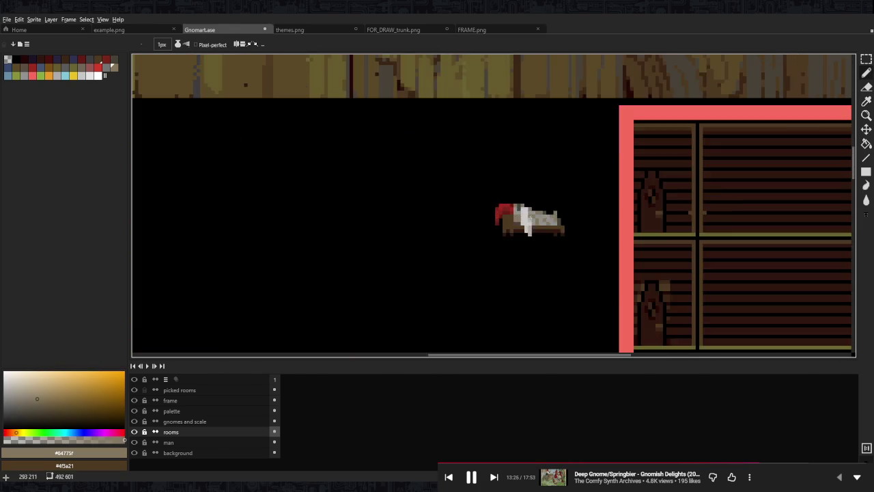
scroll(524, 205, "up", 3)
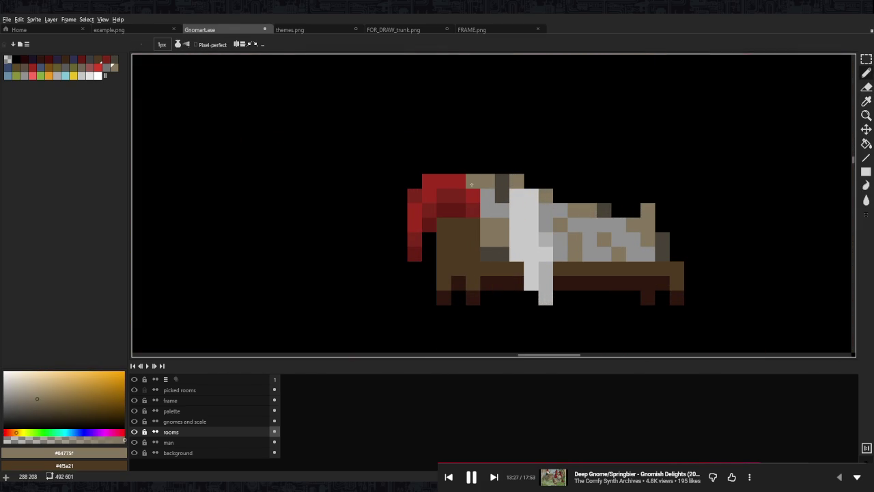
key("e")
mouse_move(472, 183)
left_mouse_down()
mouse_move(428, 179)
mouse_move(428, 193)
mouse_move(472, 210)
left_mouse_up()
Undo the last erase and paint light grey pixels across the gnome's head.
key("i")
key("ctrl+z")
left_click(483, 205, "alt")
left_click(473, 196)
left_click(458, 210)
left_click(531, 225, "alt")
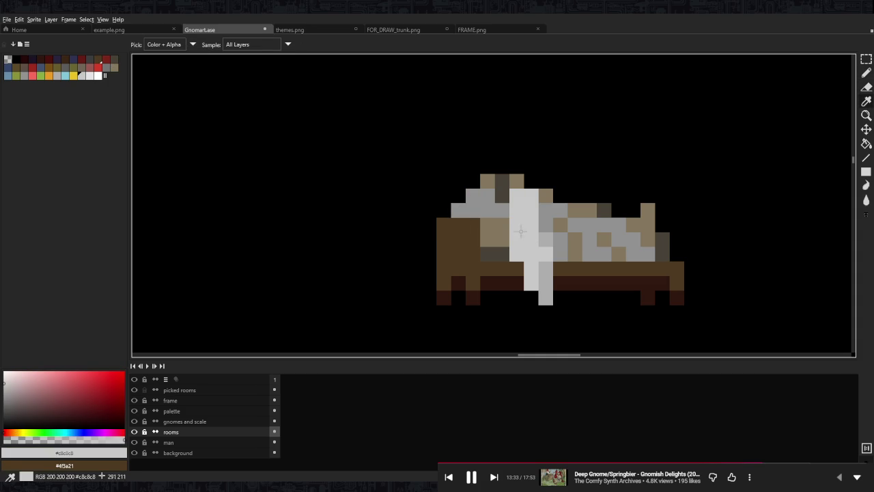
left_click(467, 213)
left_click(486, 239)
Sample mid grey, near-white and tan, and paint a tan pixel atop the head.
left_click(487, 226, "alt")
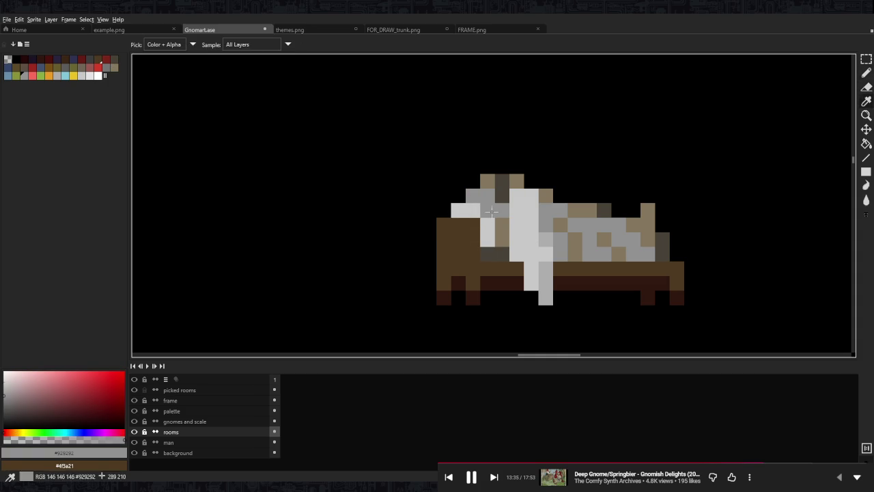
left_click(487, 239, "alt")
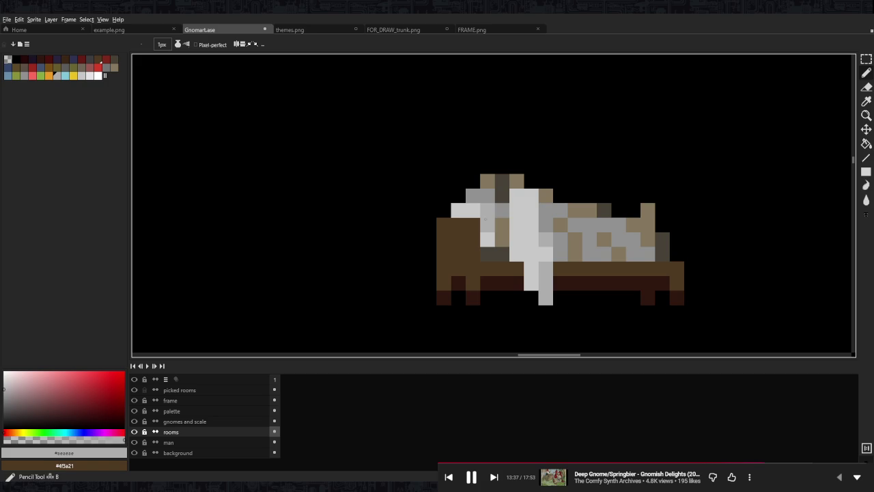
scroll(487, 228, "down", 8)
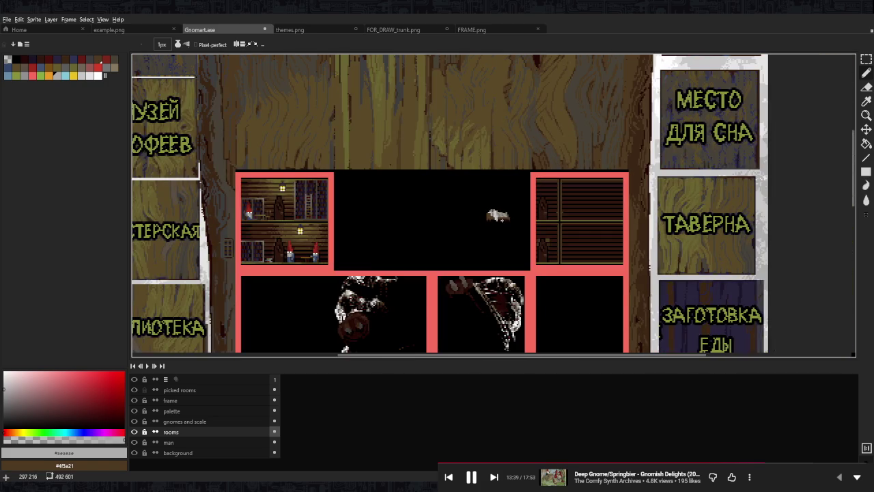
scroll(502, 220, "up", 4)
scroll(493, 216, "up", 3)
left_click(481, 232, "alt")
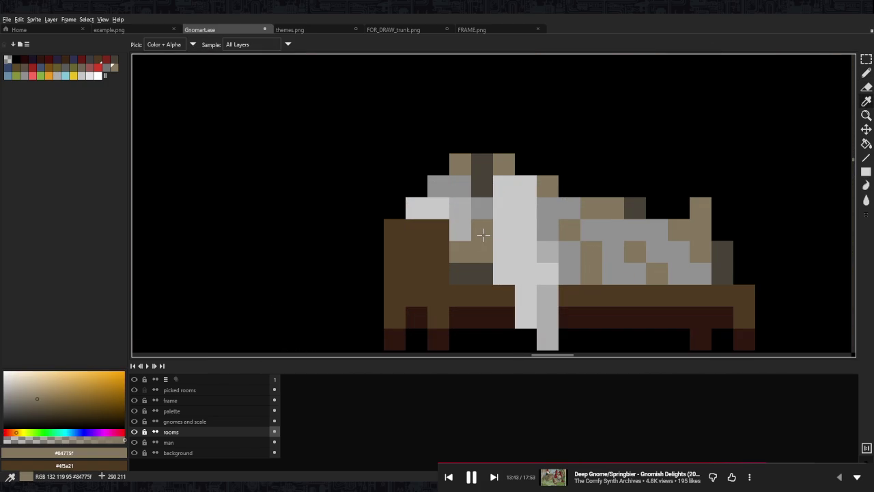
left_click(460, 273)
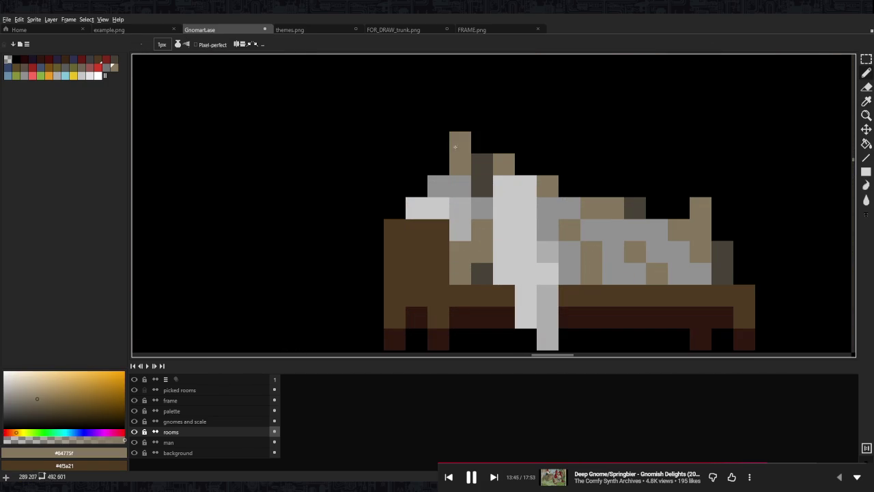
Select the top part of the sprite and dab a dark grey-brown pixel.
key("m")
left_click_drag(385, 133, 646, 218)
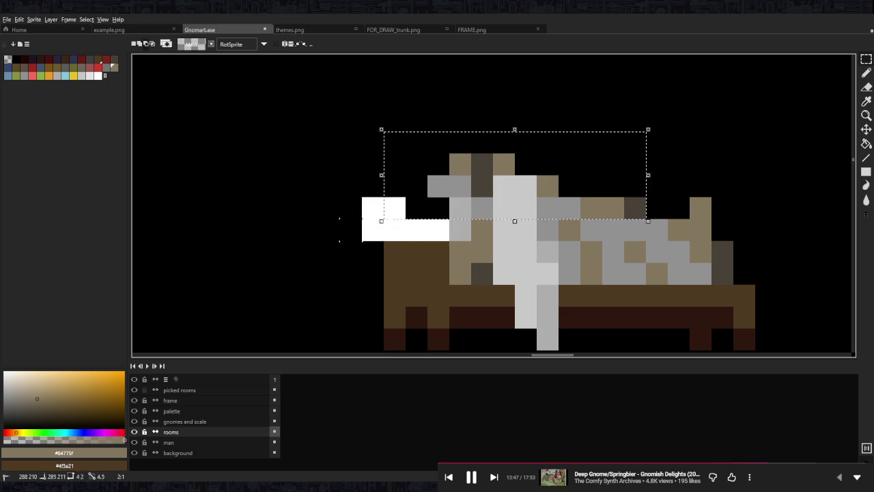
scroll(528, 185, "down", 1)
scroll(539, 179, "down", 3)
scroll(553, 175, "down", 2)
scroll(553, 175, "up", 5)
key("b")
left_click(491, 186, "alt")
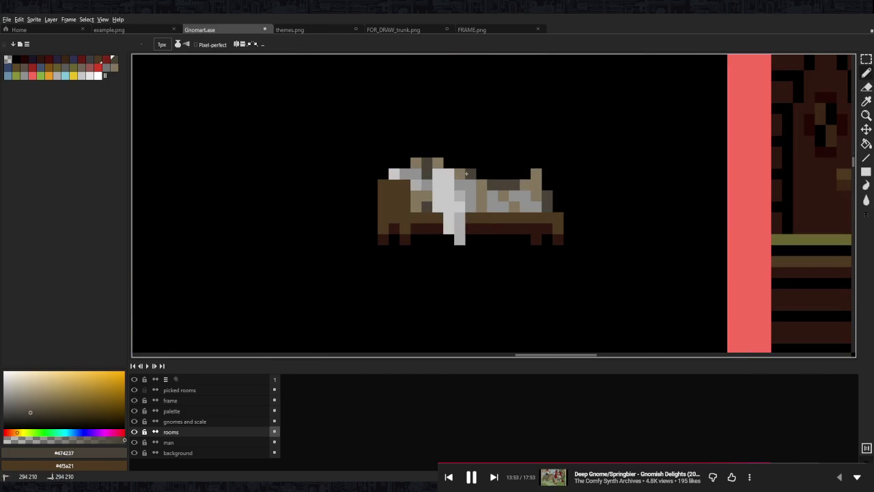
Marquee-select the whole bed sprite.
scroll(499, 179, "down", 2)
scroll(506, 179, "down", 1)
scroll(518, 178, "up", 1)
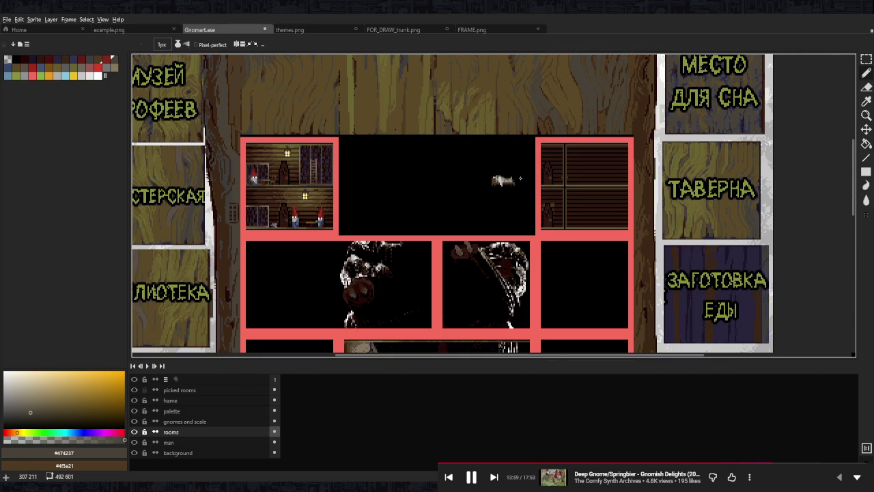
scroll(490, 176, "up", 3)
scroll(490, 198, "up", 1)
scroll(478, 205, "up", 1)
key("m")
mouse_move(527, 131)
left_mouse_down()
mouse_move(404, 248)
mouse_move(336, 270)
left_mouse_up()
Move the selected bed sprite up and left, then deselect it.
left_click_drag(452, 254, 429, 209)
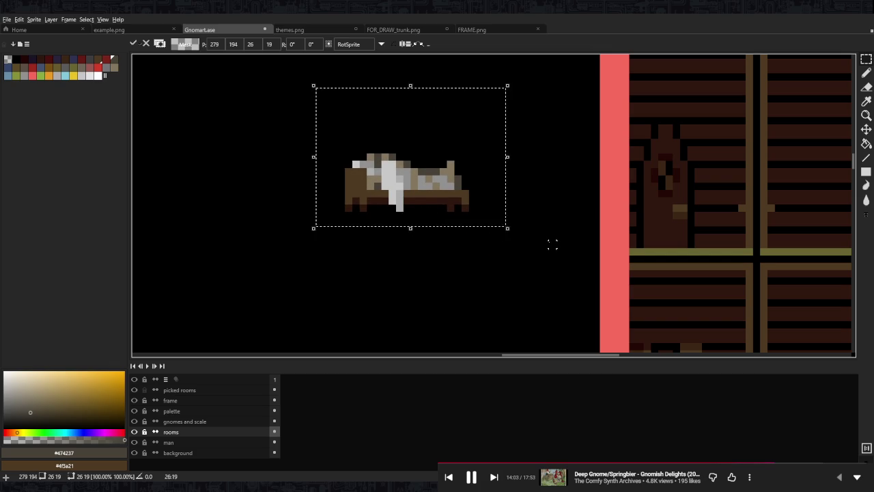
key("ctrl+d")
scroll(477, 238, "up", 1)
key("b")
Lighten the blanket's sheet pixels with light and near-white greys.
left_click(436, 255, "alt")
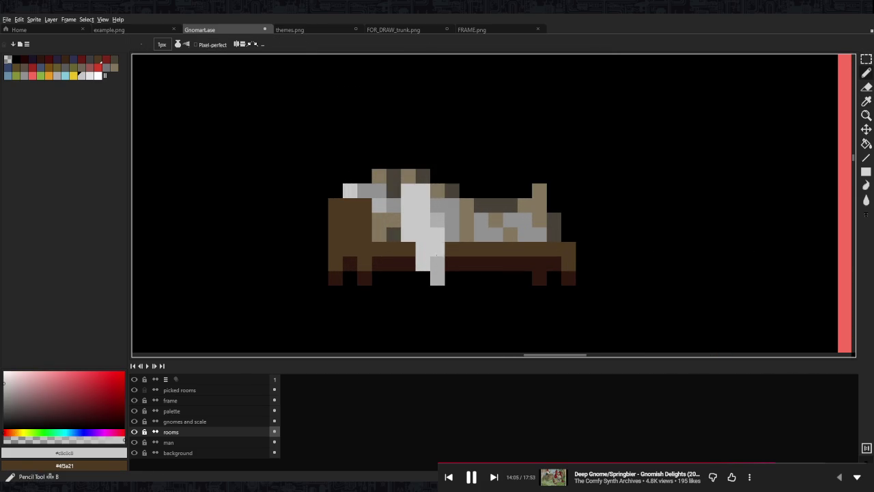
left_click(408, 232, "alt")
left_click(408, 249)
left_click(408, 217)
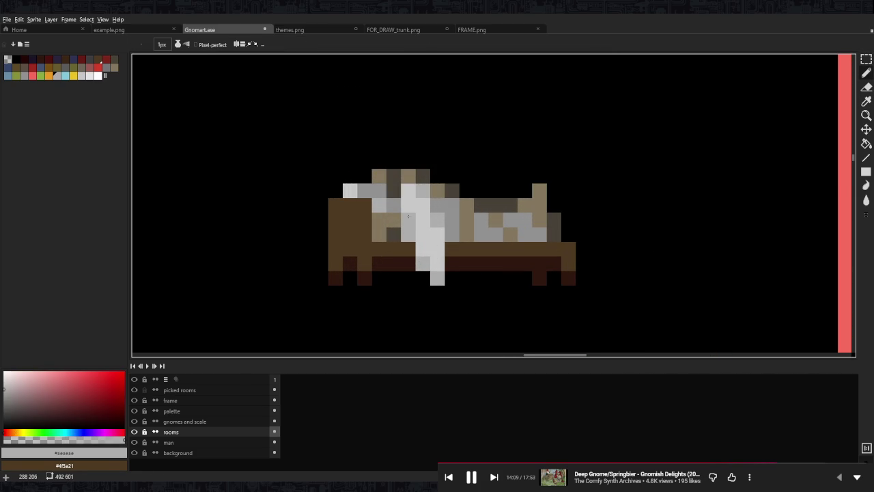
left_click(435, 222, "alt")
left_click(442, 203, "alt")
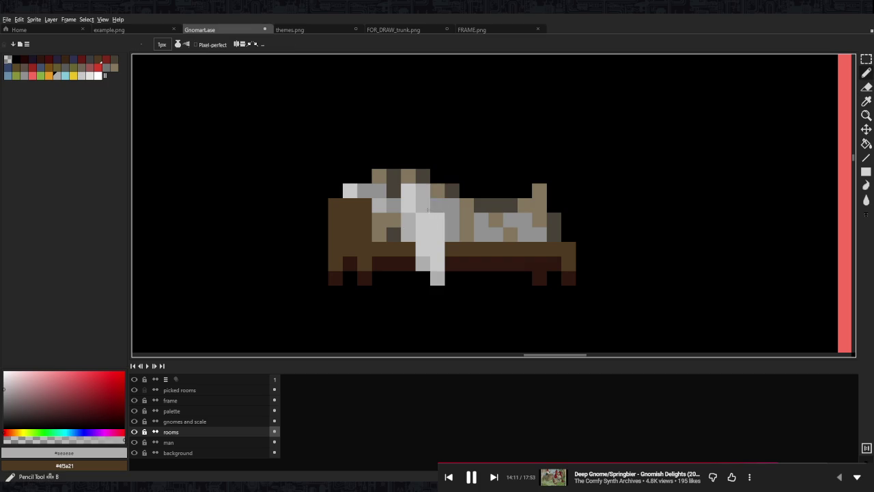
scroll(444, 205, "up", 1)
scroll(472, 215, "down", 8)
scroll(487, 219, "up", 5)
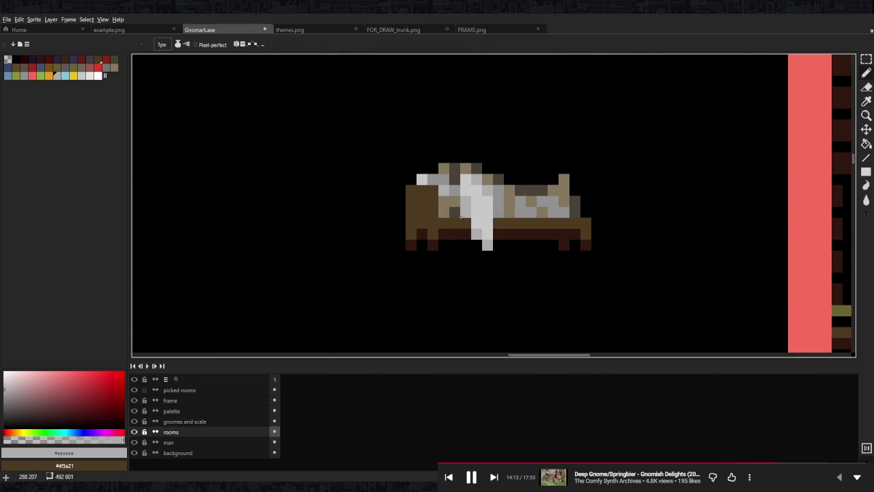
left_click(470, 234, "alt")
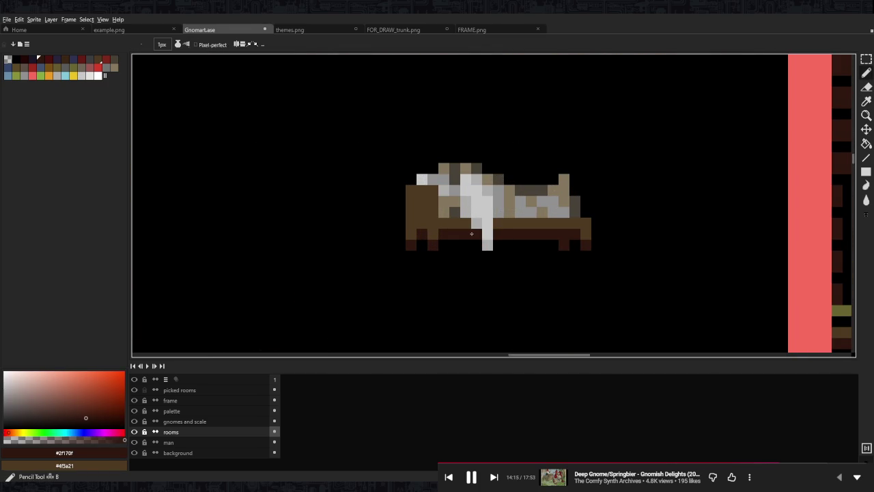
Shift the bed sprite up and left and paint brown over the white pixels on its edge.
scroll(492, 220, "down", 5)
scroll(501, 220, "up", 5)
key("m")
left_click_drag(519, 195, 377, 298)
mouse_move(463, 262)
left_mouse_down()
mouse_move(303, 150)
mouse_move(448, 292)
left_mouse_up()
scroll(437, 301, "up", 5)
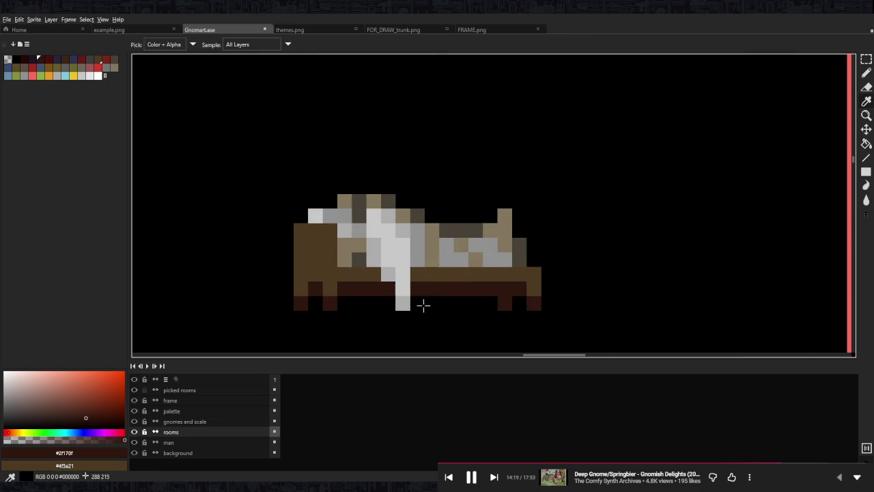
left_click(427, 306, "alt")
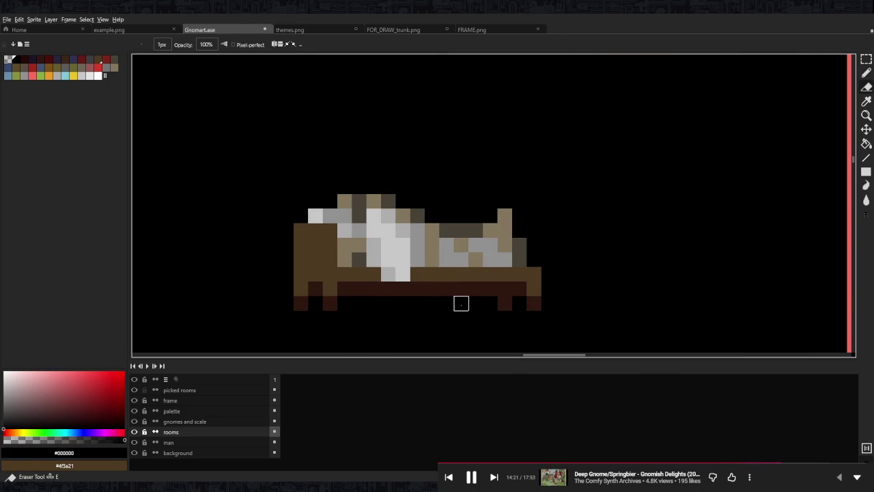
left_click(433, 275, "alt")
left_click_drag(389, 274, 470, 276)
Delete the sleeping figure from the copied bed, leaving it empty.
key("m")
left_click_drag(350, 268, 616, 134)
key("Delete")
left_click_drag(338, 238, 354, 268)
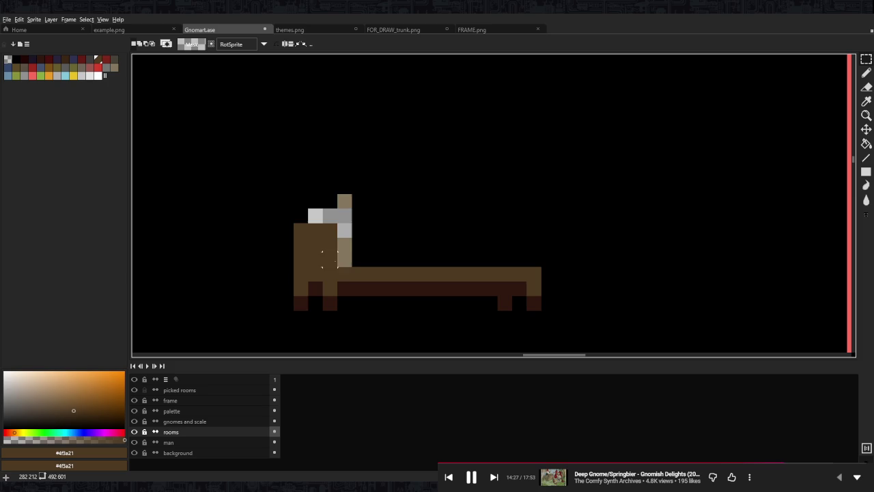
Mirror the empty bed horizontally, move it right, and paint its leg brown.
left_click_drag(578, 201, 286, 317)
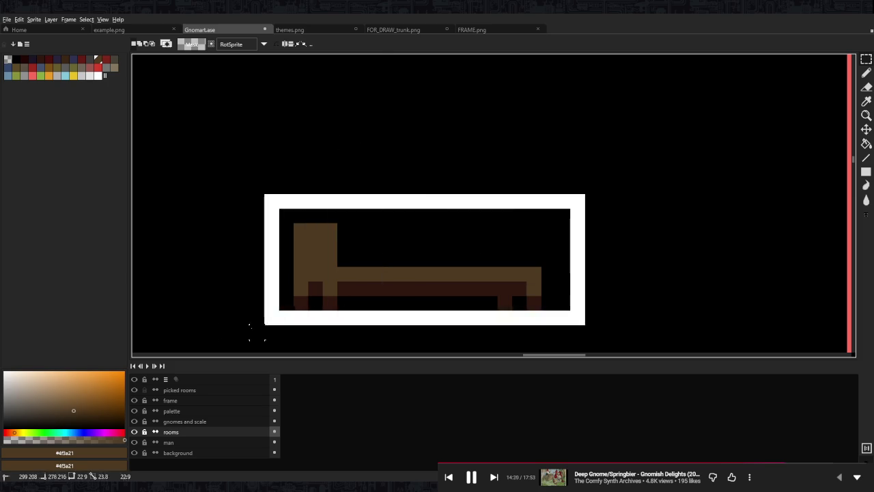
key("shift+h")
key("ctrl+d")
left_click_drag(444, 273, 526, 273)
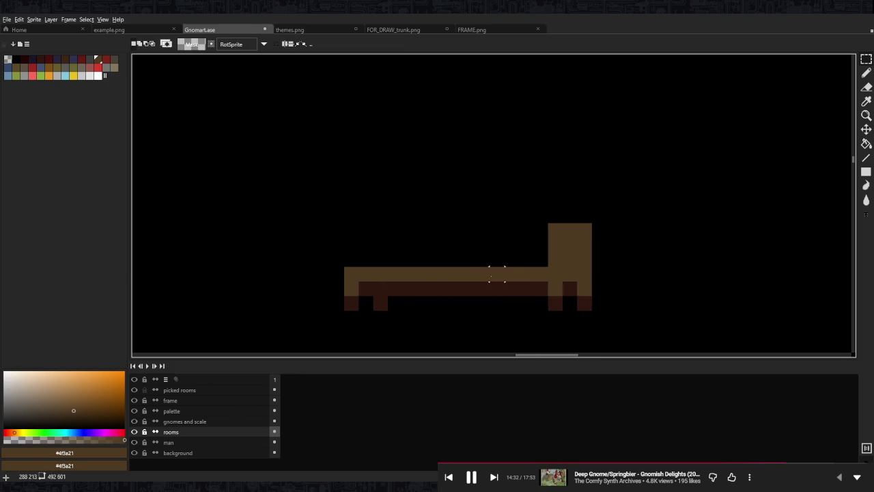
key("b")
left_click_drag(380, 289, 379, 306)
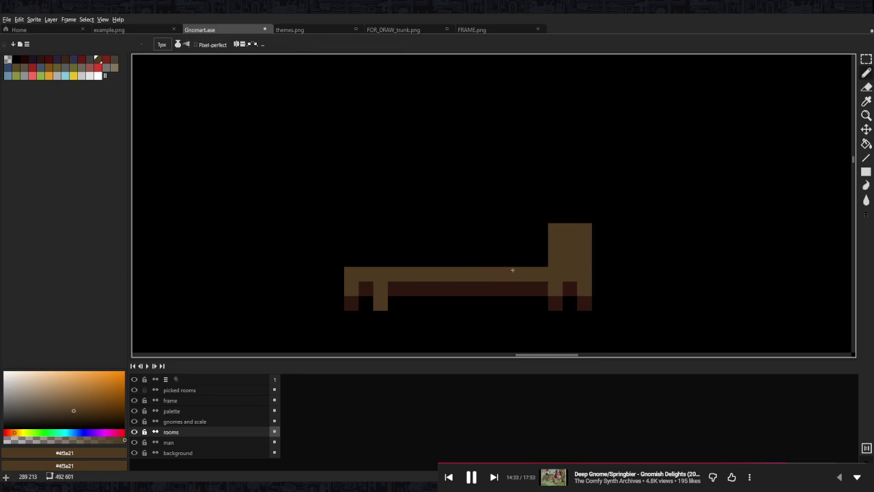
left_click(540, 287, "alt")
scroll(586, 288, "down", 5)
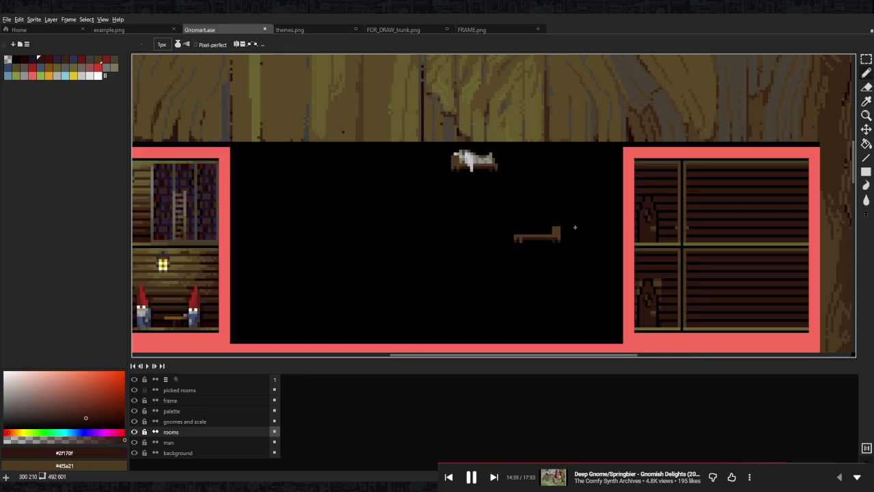
scroll(540, 236, "up", 5)
left_click(539, 234, "alt")
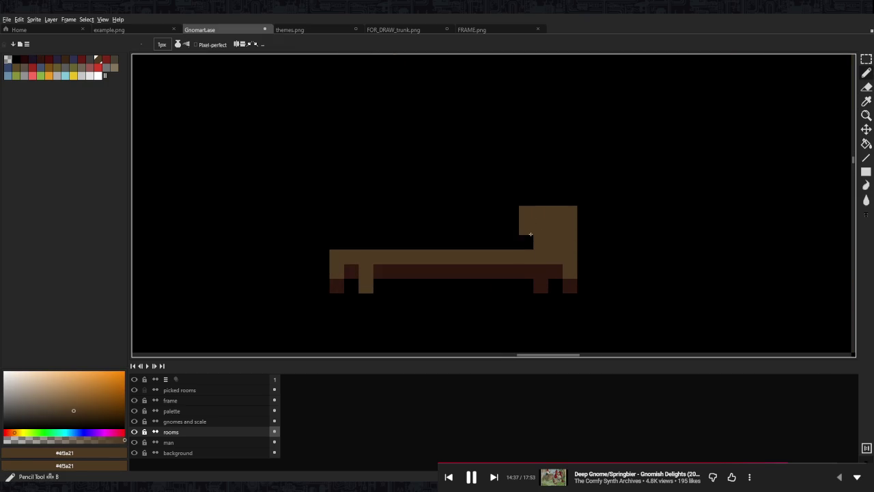
scroll(583, 239, "down", 5)
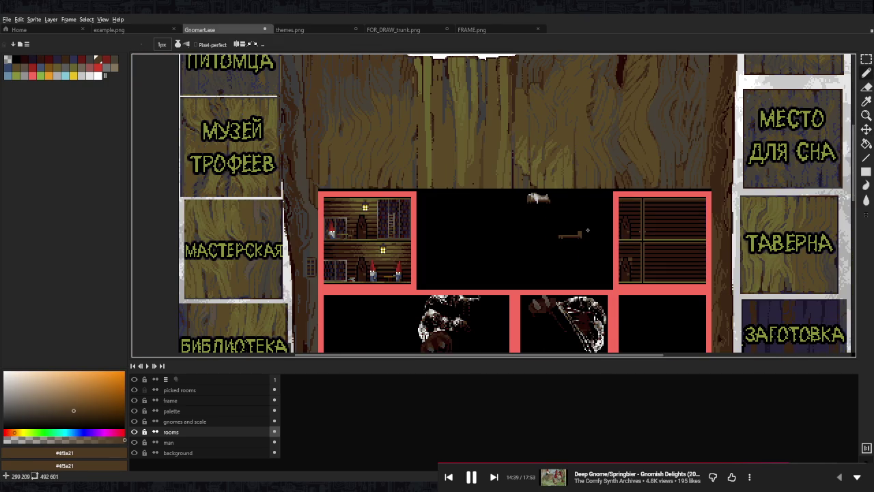
scroll(550, 227, "up", 4)
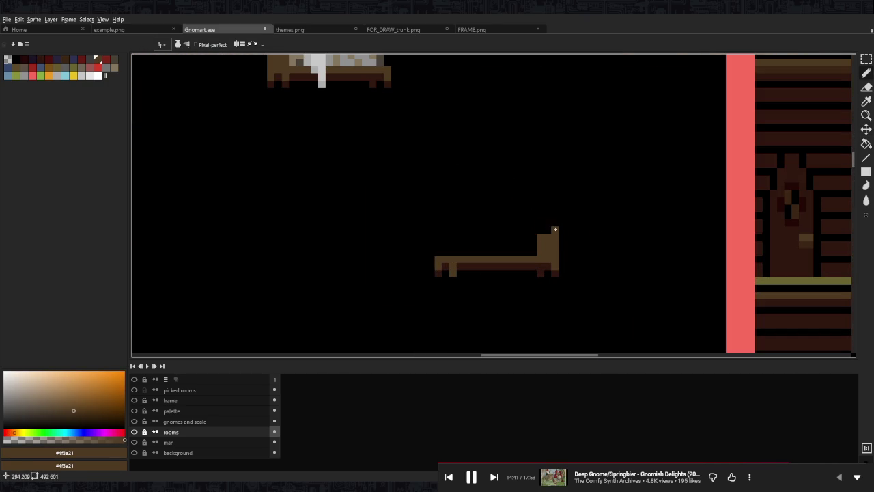
scroll(554, 230, "down", 5)
scroll(501, 182, "up", 5)
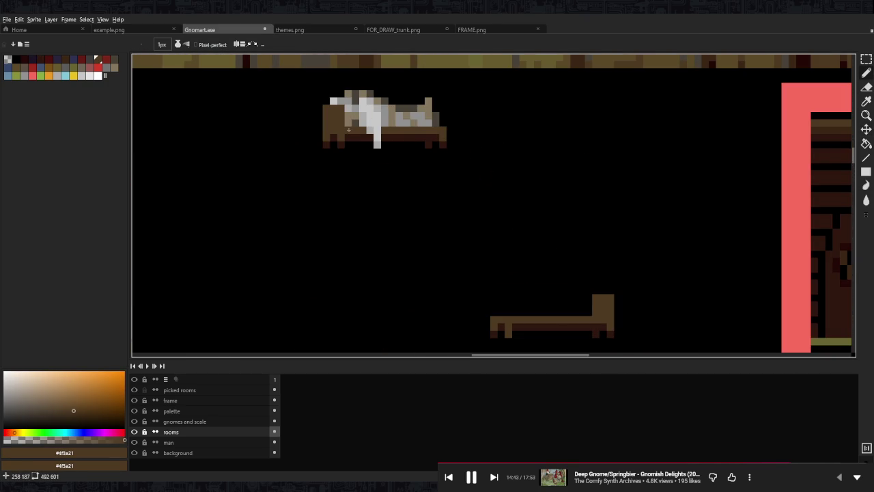
scroll(599, 113, "down", 2)
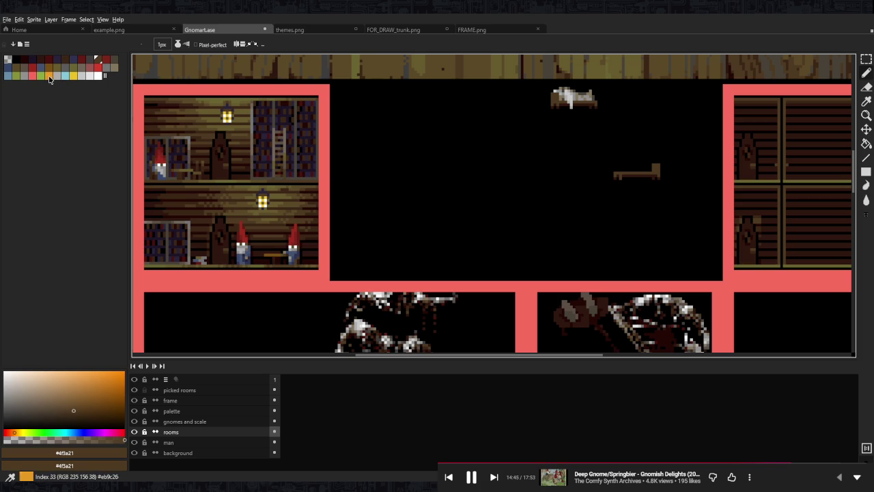
left_click(49, 77)
scroll(317, 244, "up", 1)
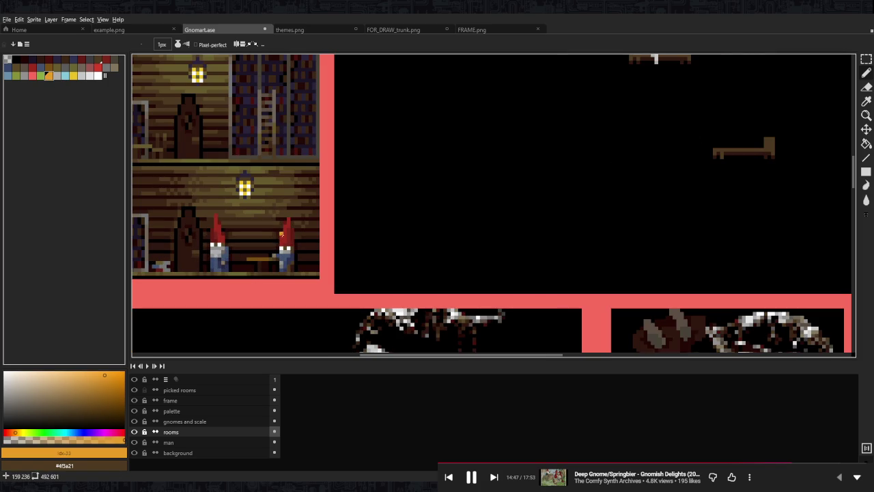
scroll(759, 135, "up", 6)
scroll(644, 164, "right", 2)
scroll(478, 192, "right", 2)
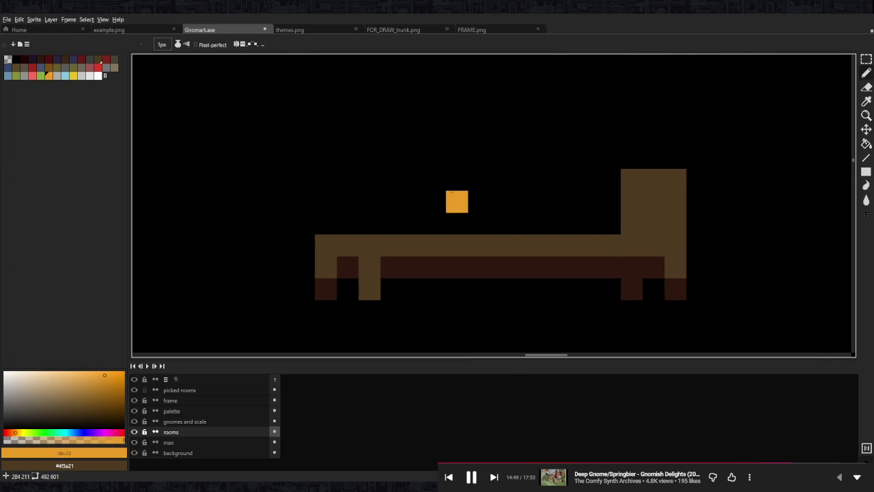
scroll(565, 190, "down", 5)
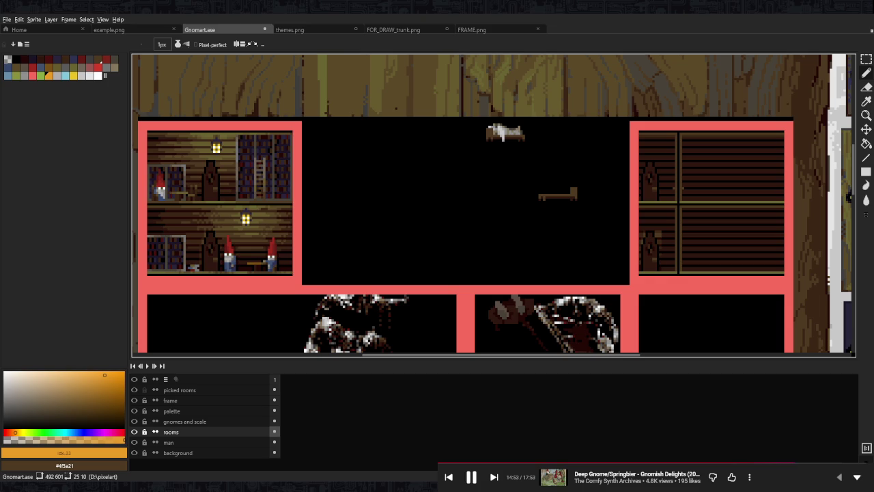
scroll(574, 172, "up", 1)
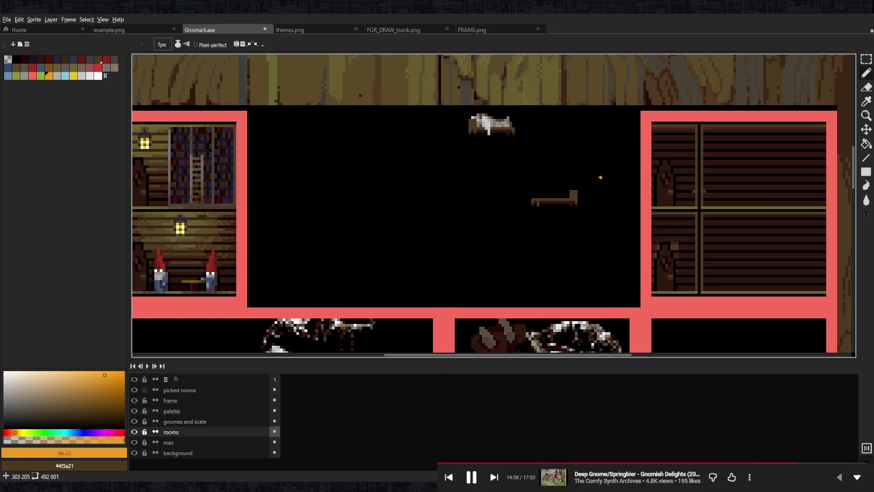
scroll(600, 177, "up", 3)
scroll(453, 224, "down", 3)
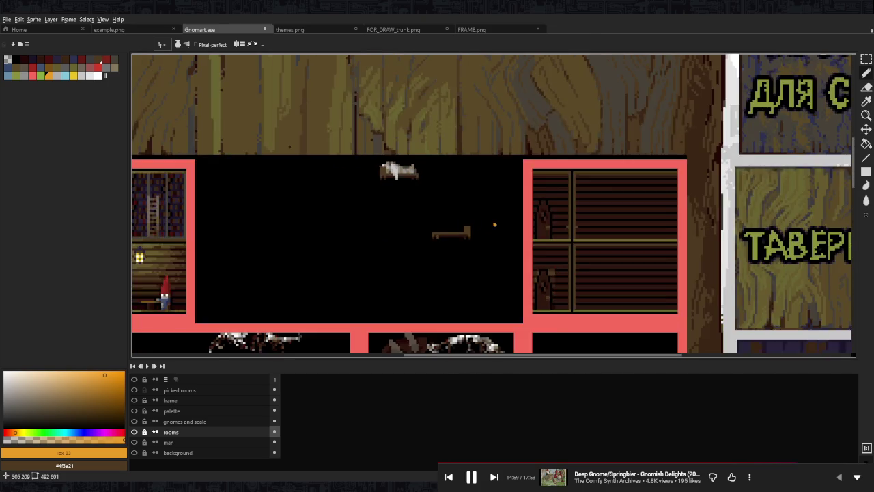
scroll(453, 224, "down", 1)
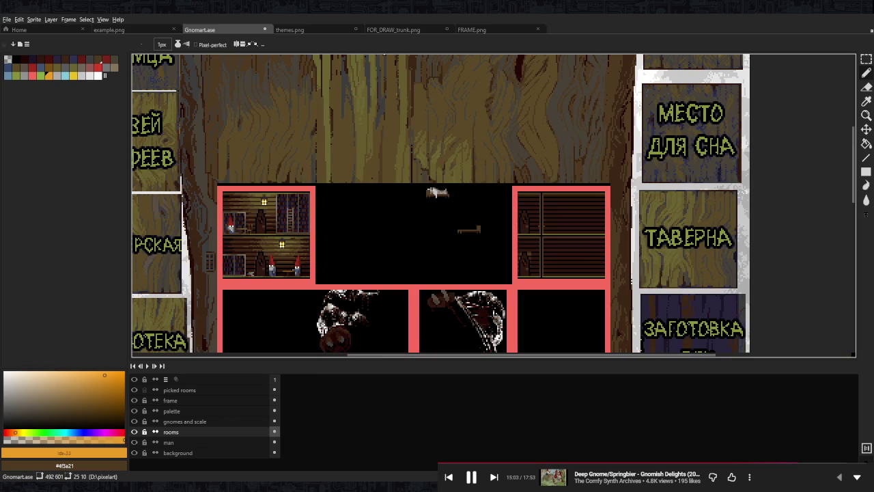
left_click_drag(532, 239, 503, 250)
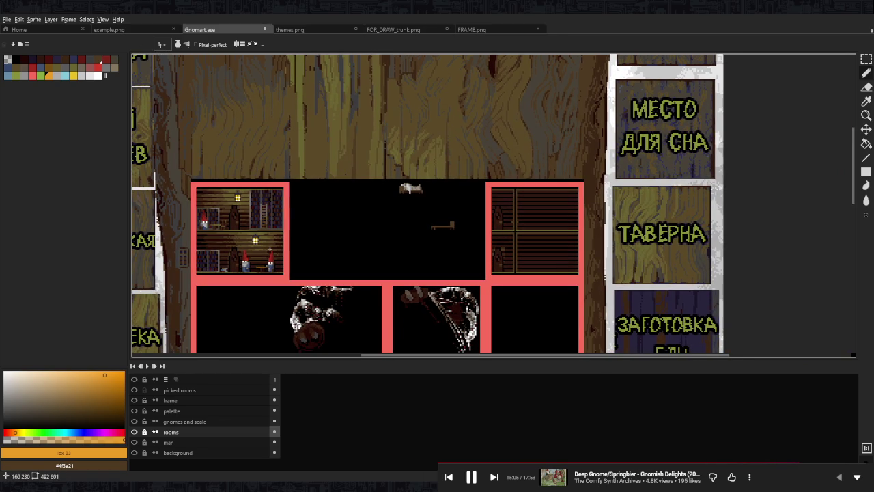
scroll(476, 222, "up", 2)
scroll(448, 225, "up", 3)
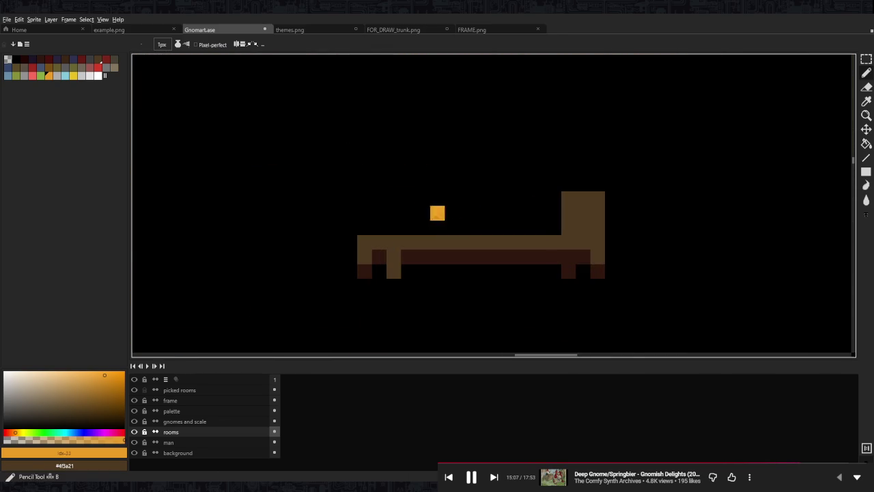
scroll(431, 188, "down", 2)
left_click_drag(442, 181, 454, 224)
scroll(502, 217, "down", 1)
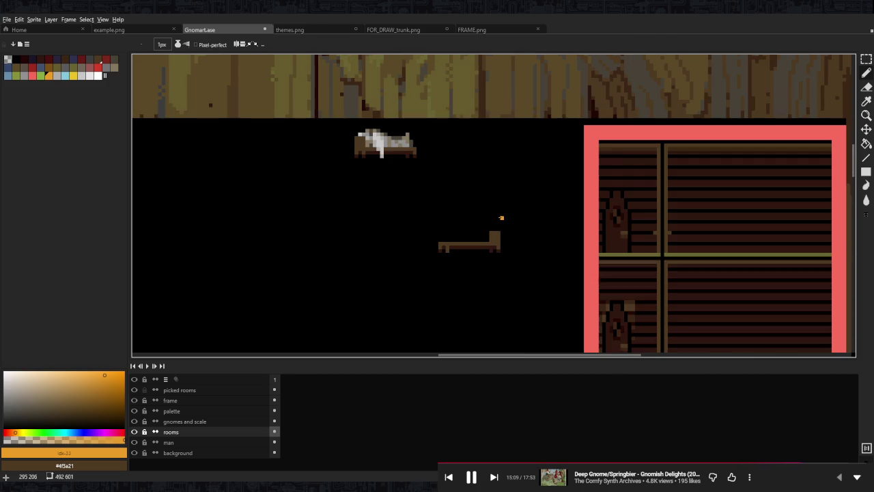
left_click_drag(336, 188, 744, 178)
scroll(614, 205, "up", 2)
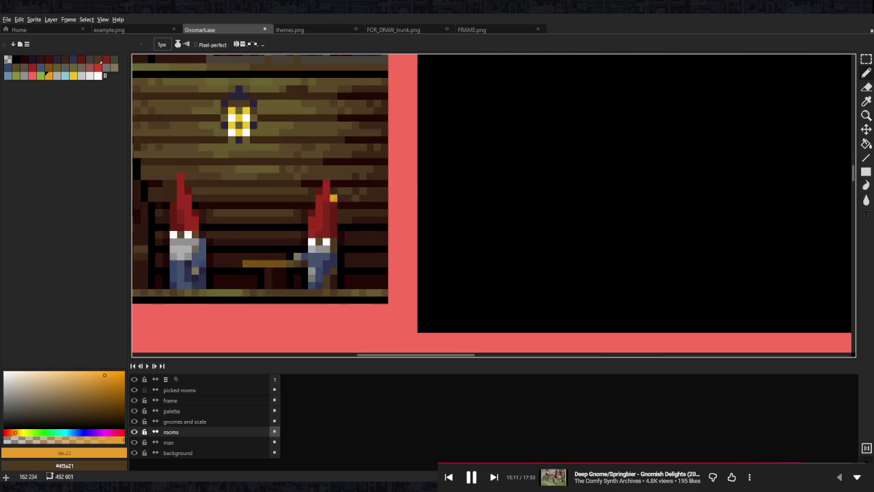
scroll(642, 260, "down", 4)
scroll(492, 219, "up", 2)
mouse_move(325, 130)
left_mouse_down()
mouse_move(427, 202)
mouse_move(513, 211)
left_mouse_up()
key("Escape")
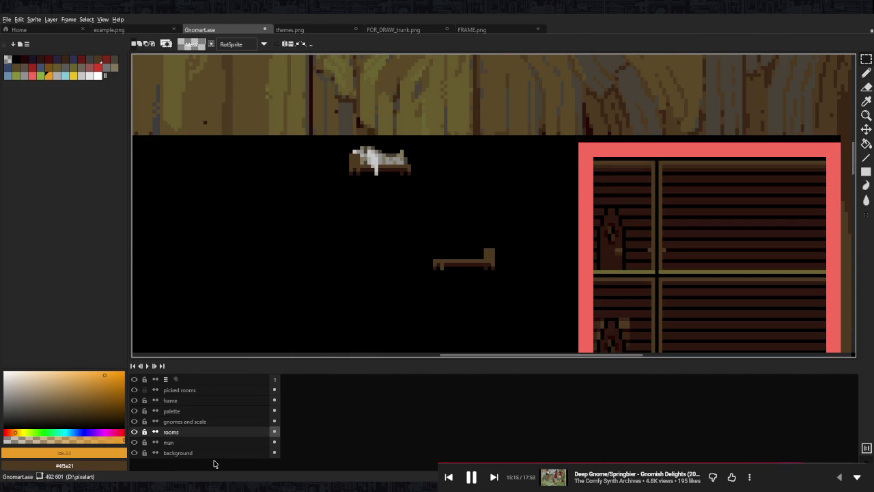
Select a standing gnome on the 'gnomes and scale' layer.
left_click(205, 421)
scroll(461, 286, "down", 2)
scroll(461, 287, "up", 1)
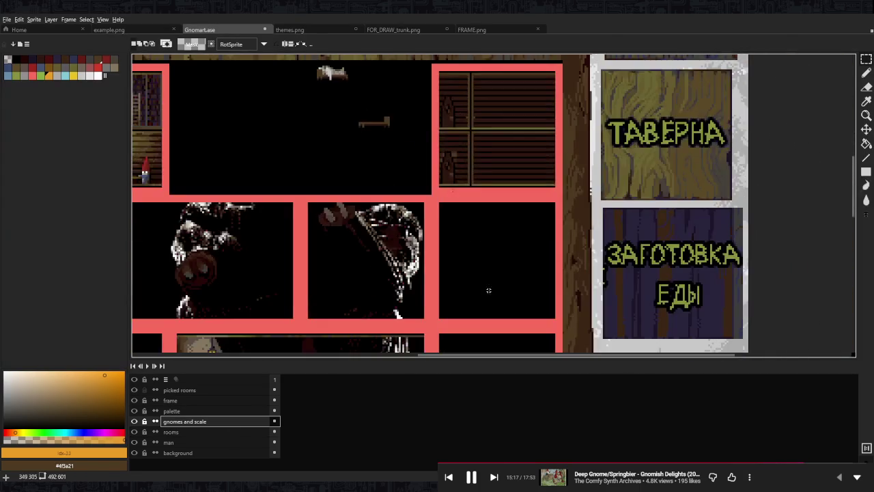
scroll(461, 287, "up", 2)
scroll(478, 273, "up", 1)
scroll(462, 184, "up", 1)
scroll(478, 150, "up", 2)
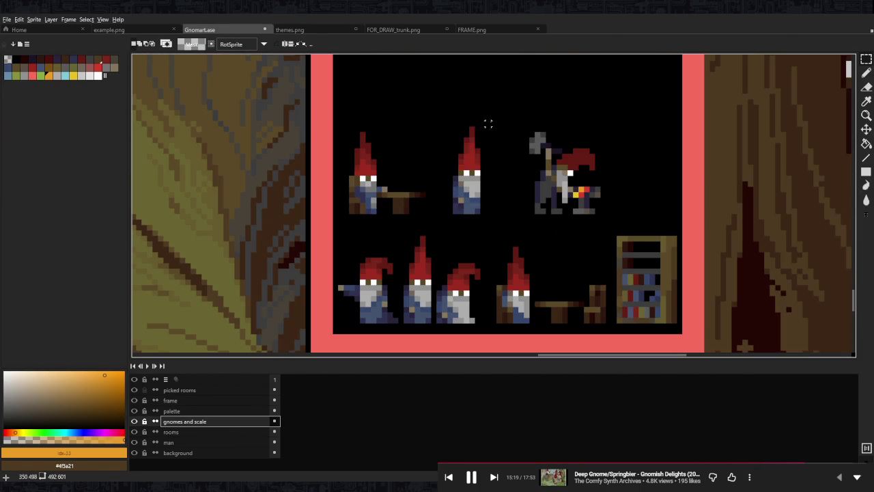
left_click_drag(440, 113, 499, 232)
scroll(578, 289, "down", 2)
Paste the first gnome copy into the bedroom on the 'rooms' layer.
left_click(171, 431)
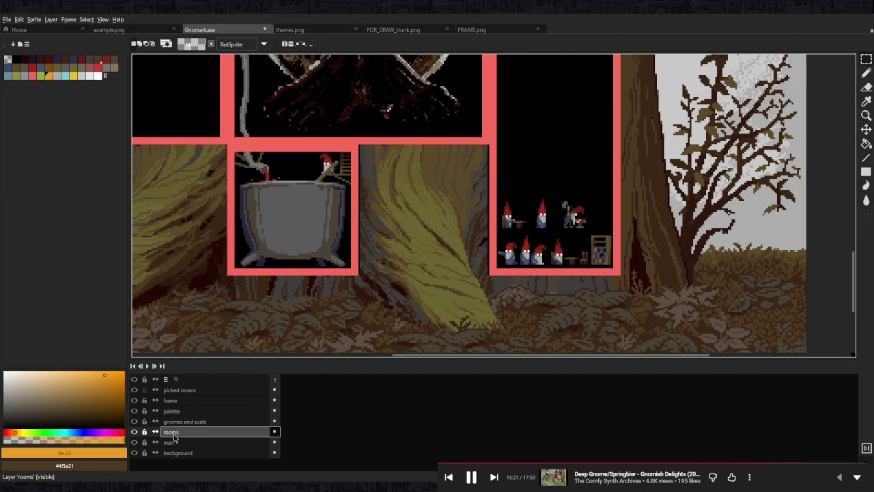
scroll(425, 259, "down", 4)
scroll(410, 204, "up", 3)
scroll(410, 205, "up", 2)
key("ctrl+v")
left_click_drag(721, 226, 382, 155)
scroll(474, 189, "up", 1)
key("Return")
Paste a second gnome beside the first and select its hat to lower it.
key("ctrl+v")
left_click_drag(810, 249, 476, 198)
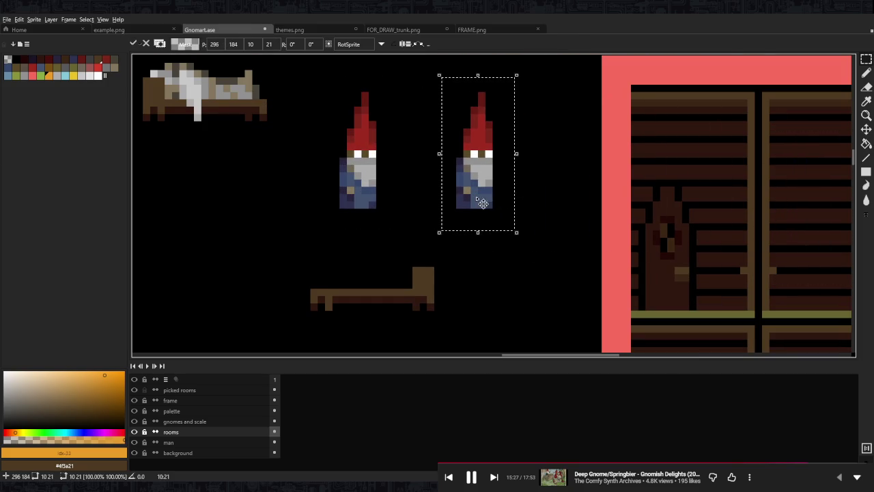
scroll(490, 202, "up", 1)
key("Return")
left_click_drag(445, 118, 483, 194)
scroll(483, 194, "up", 1)
Paint the second gnome's body in the hat's red.
key("b")
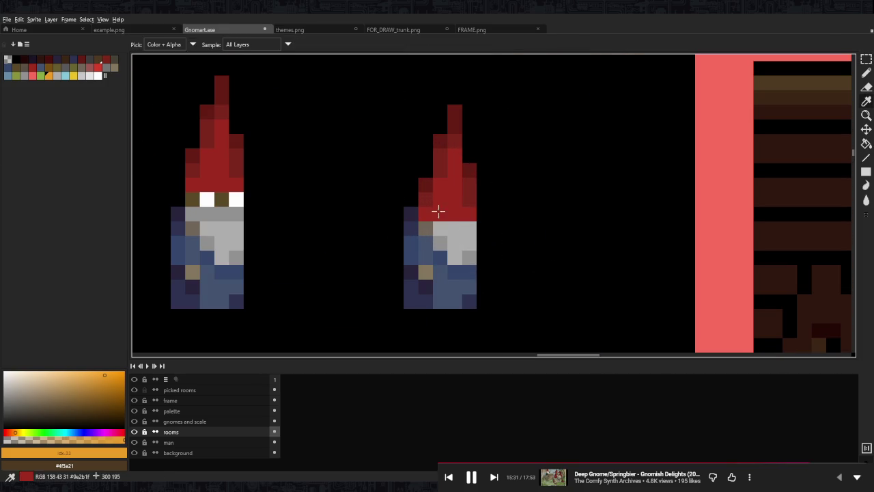
left_click(447, 198, "alt")
mouse_move(426, 239)
left_mouse_down()
mouse_move(426, 274)
mouse_move(456, 235)
mouse_move(455, 301)
left_mouse_up()
left_click_drag(469, 228, 469, 263)
left_click(453, 303, "alt")
left_click(470, 217, "alt")
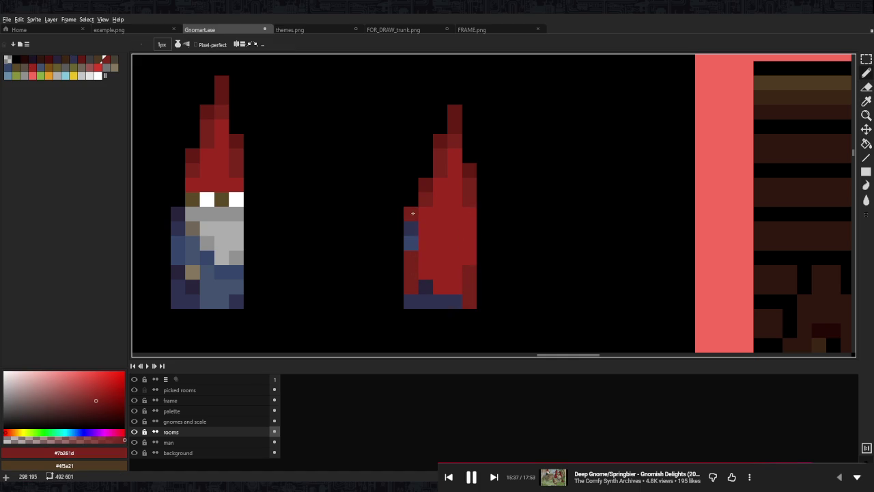
Shade the gnome's left edge darker red and repaint a stray blue pixel red.
left_click(424, 187, "alt")
left_click_drag(411, 225, 411, 253)
left_click(426, 243)
left_click(428, 204, "alt")
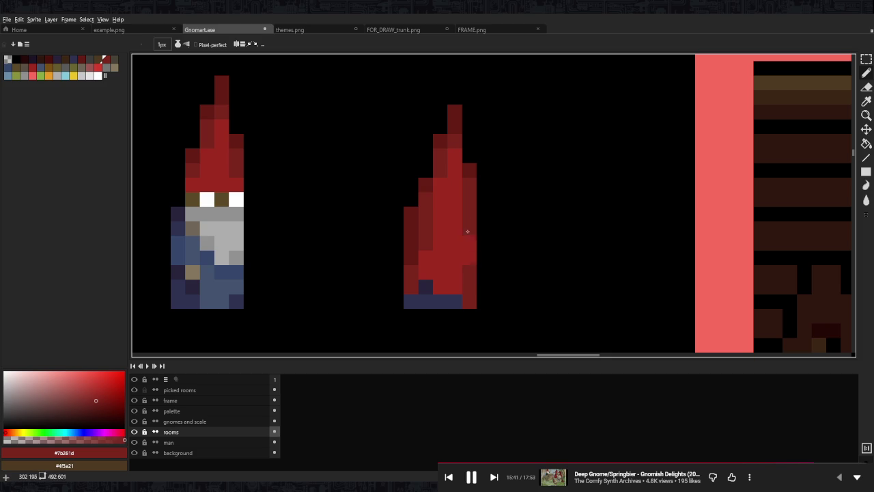
left_click(449, 232, "alt")
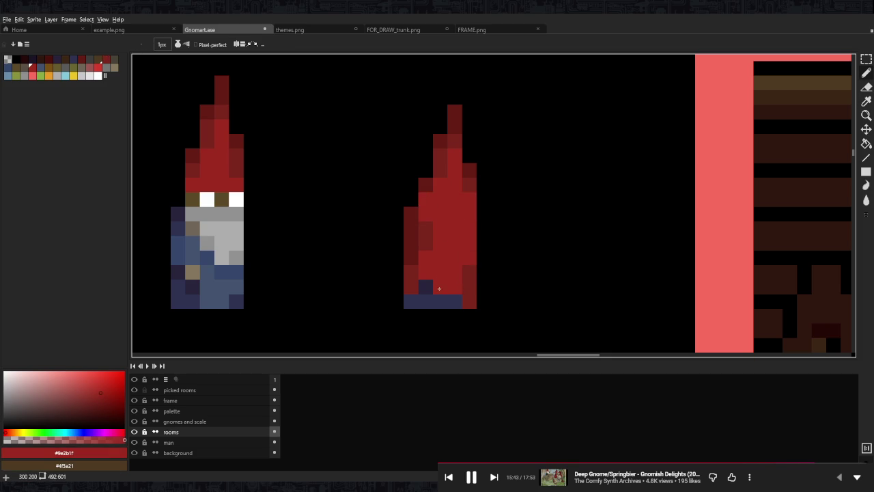
left_click(425, 287)
left_click(455, 296, "alt")
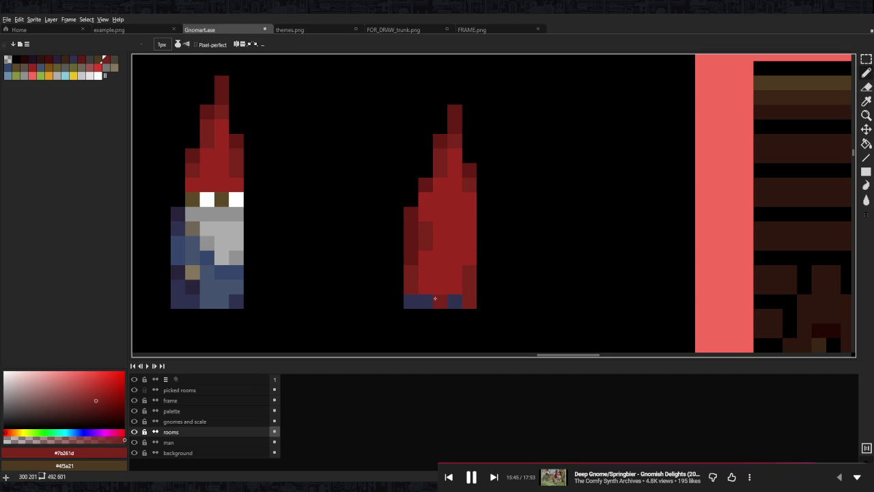